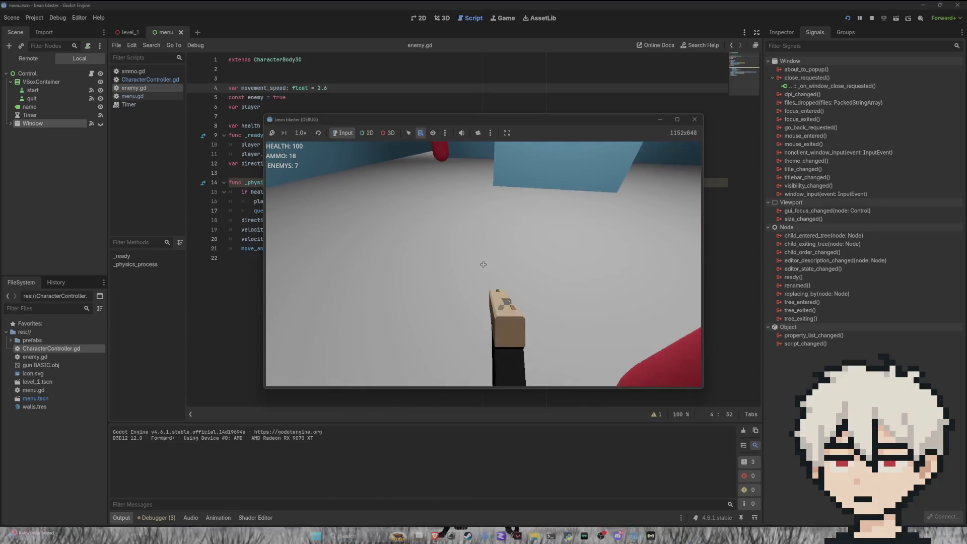
Walk forward until enemy contact damage drops health to 70, then stop the game.
key(w)
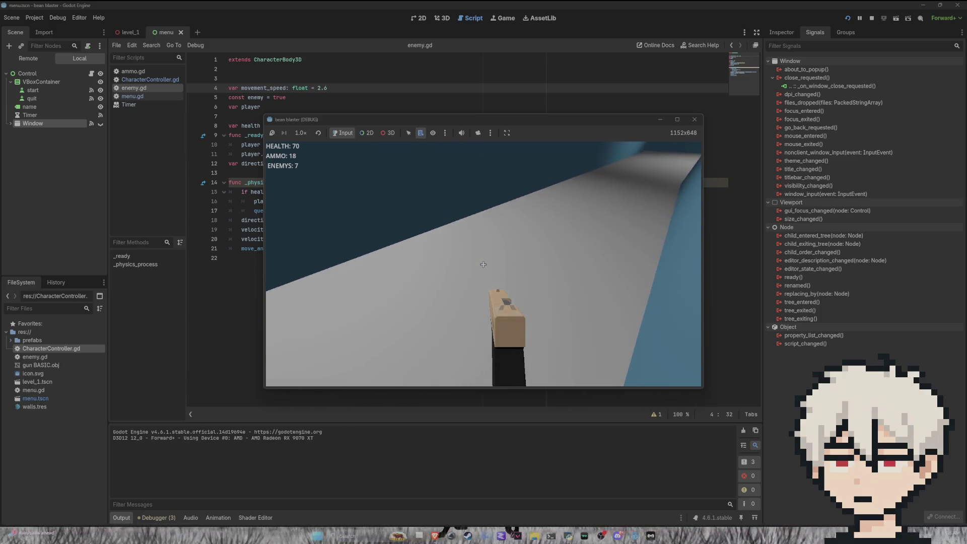
key(F8)
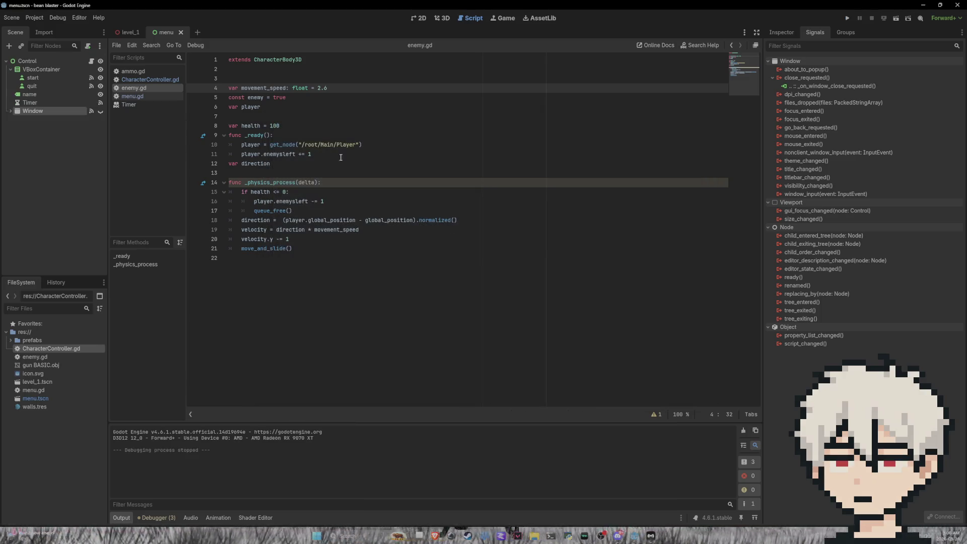
Check SPEED in CharacterController.gd, return to enemy.gd, and launch a playtest.
click(154, 80)
scroll(304, 136, up, 3)
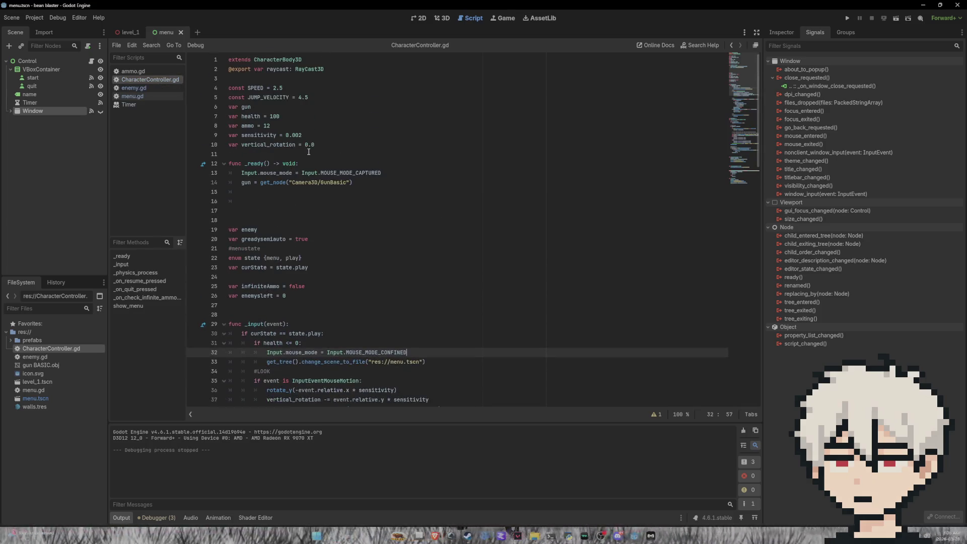
click(134, 87)
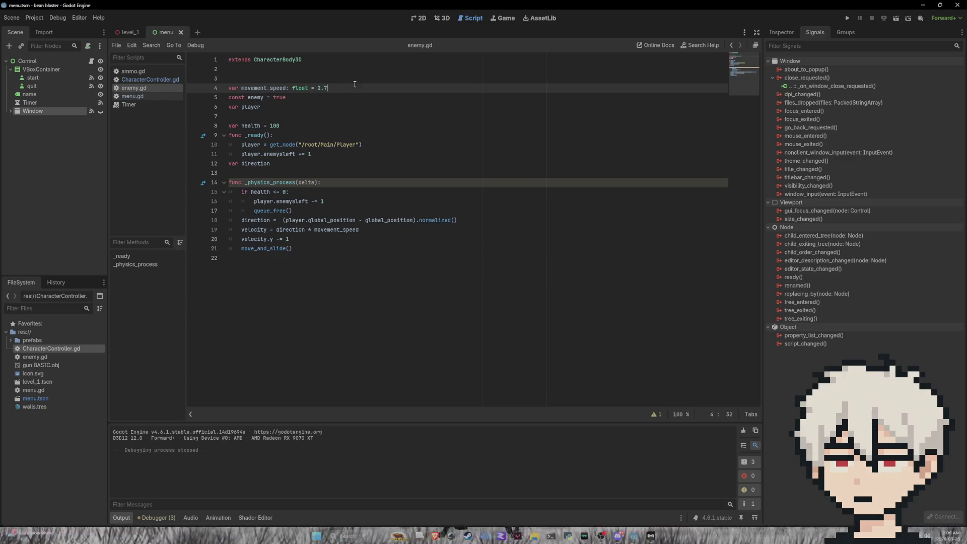
key(F5)
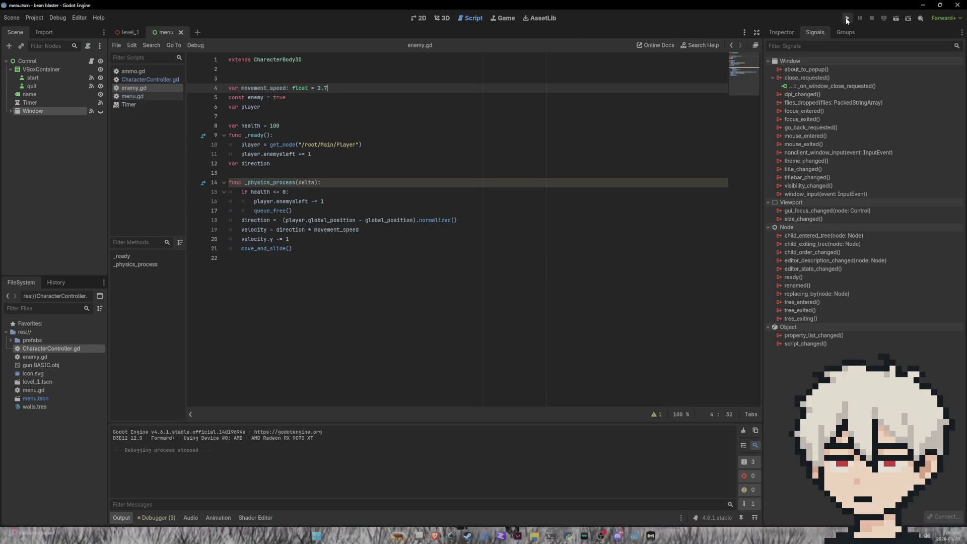
Play the level from the title menu, close the credits popup, and quit to the editor.
click(484, 258)
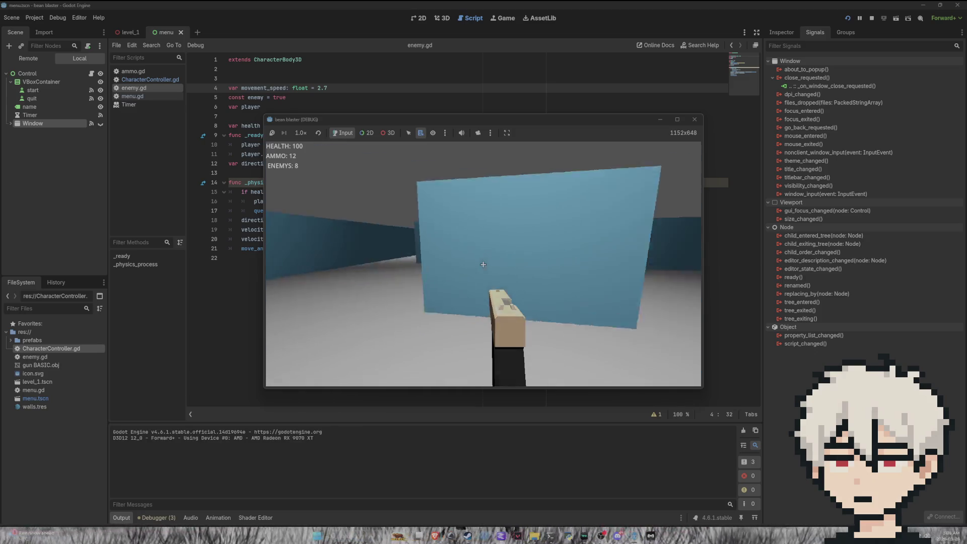
mouse_move(483, 264)
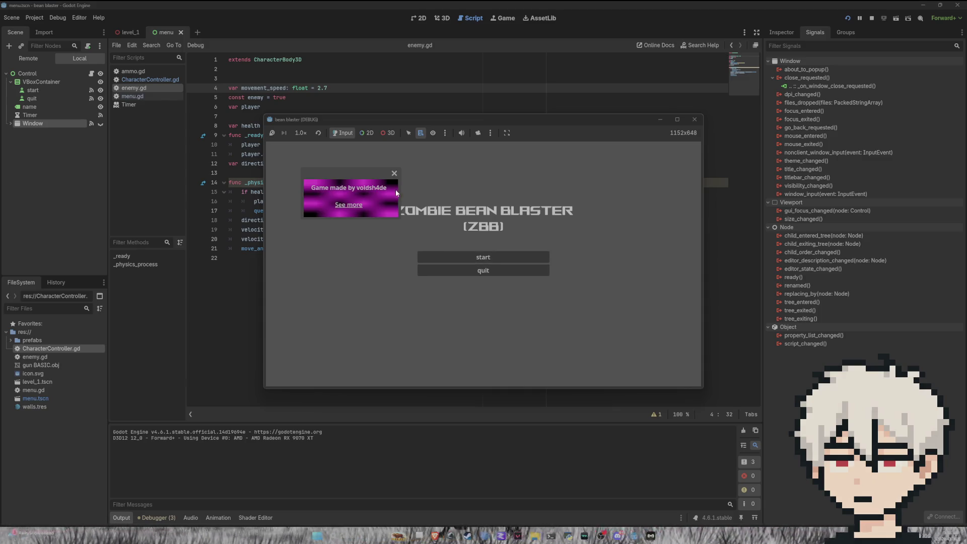
click(395, 174)
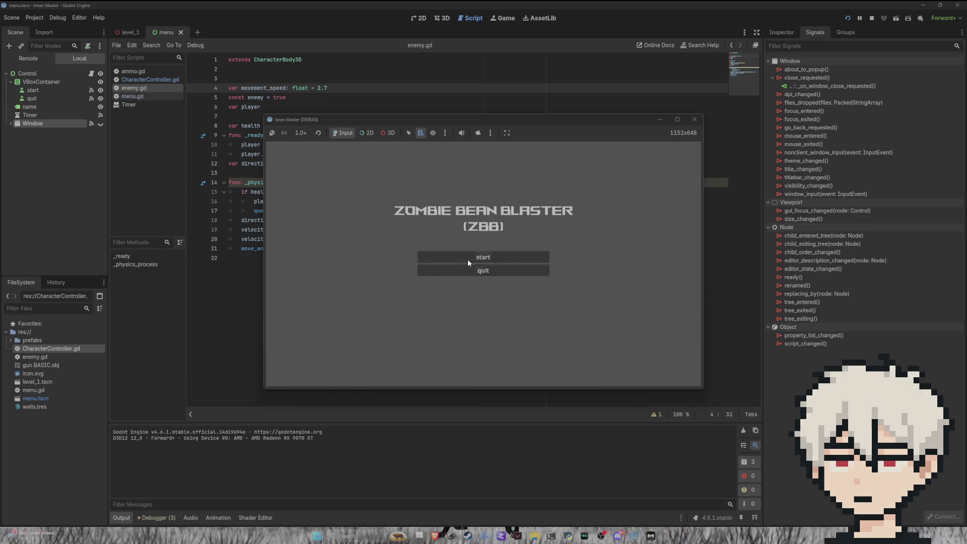
click(479, 270)
text(5)
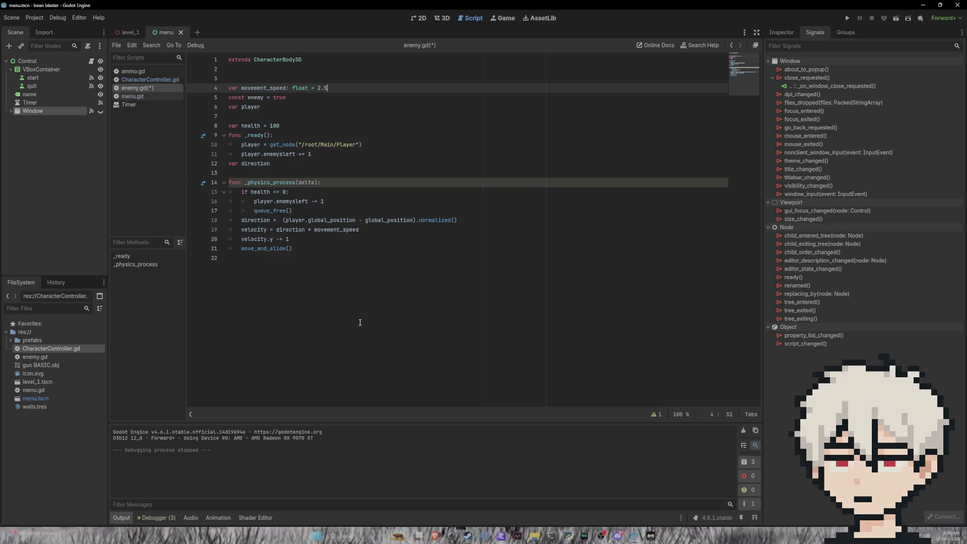
Save enemy.gd and view the menu scene in the 3D workspace.
key(ctrl+s)
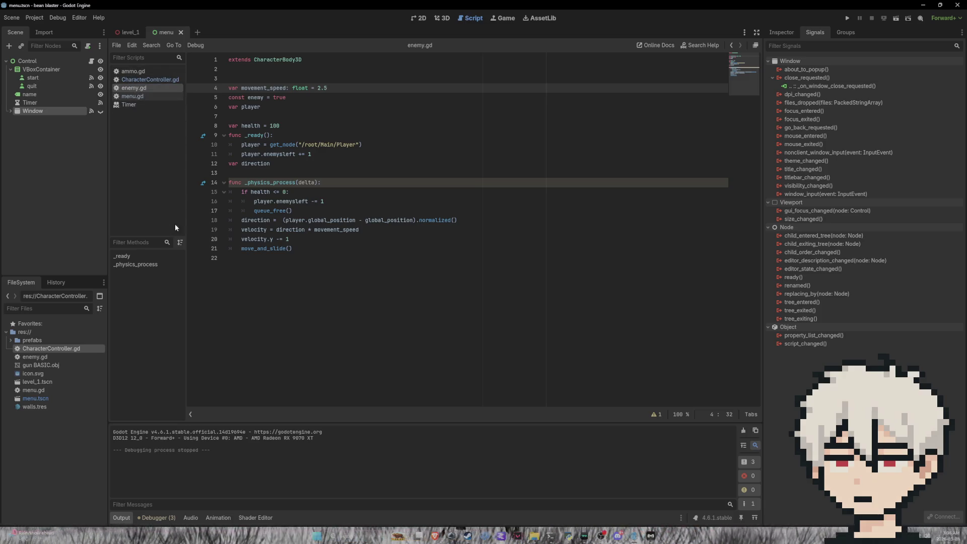
click(446, 18)
scroll(457, 221, up, 3)
mouse_move(397, 240)
mouse_down()
mouse_move(216, 209)
mouse_move(320, 252)
mouse_move(384, 266)
mouse_move(384, 248)
mouse_up()
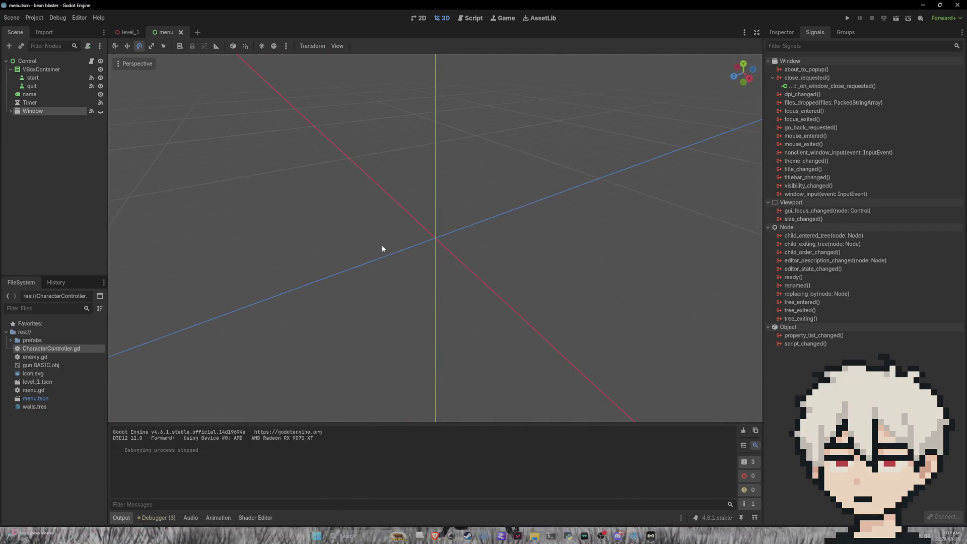
Switch to the level_1 scene and select the enemy standing in the corridor.
click(69, 363)
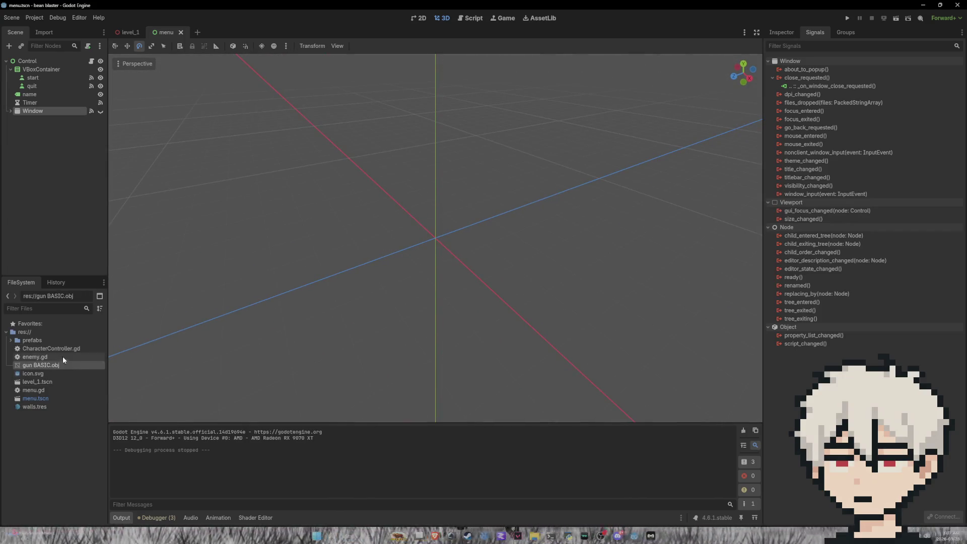
click(56, 354)
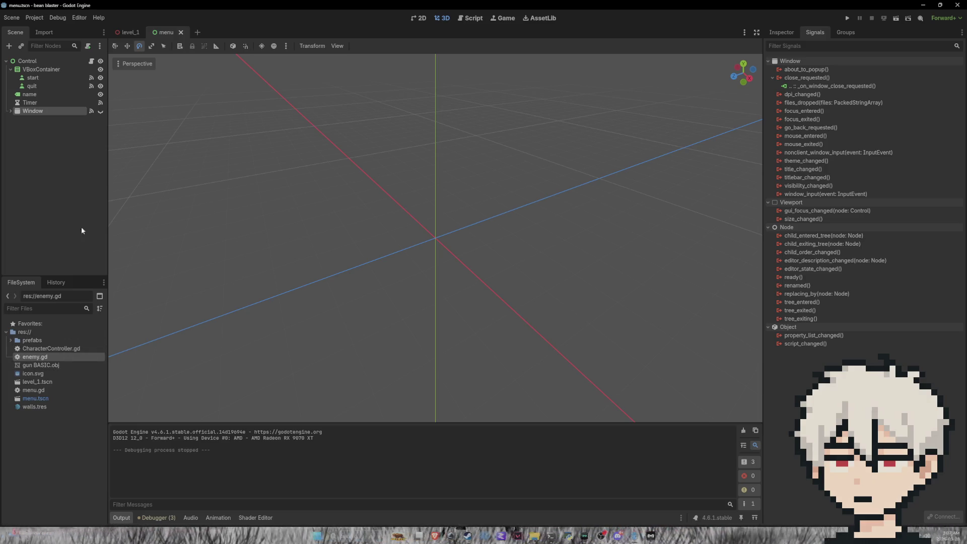
click(130, 32)
mouse_move(401, 220)
mouse_down()
mouse_move(507, 274)
mouse_move(413, 243)
mouse_move(391, 251)
mouse_up()
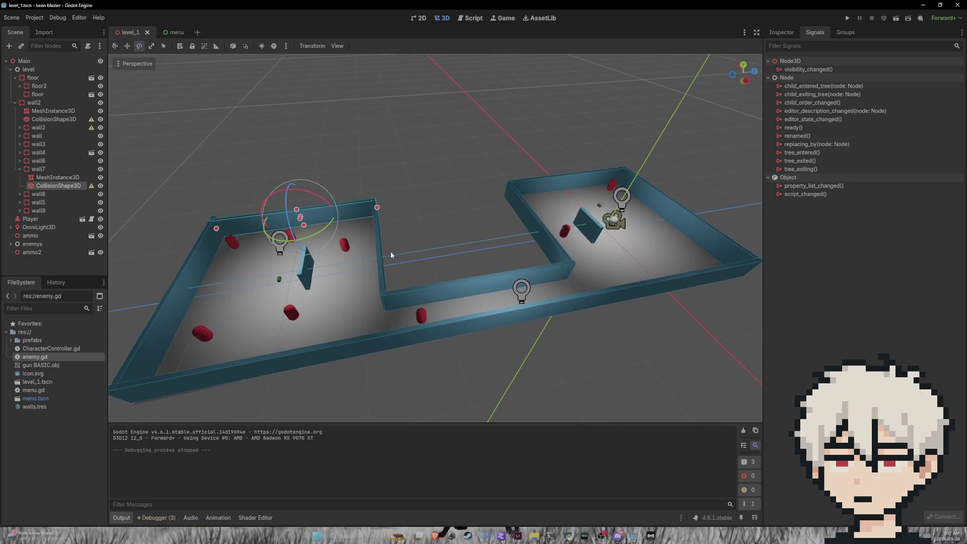
click(420, 316)
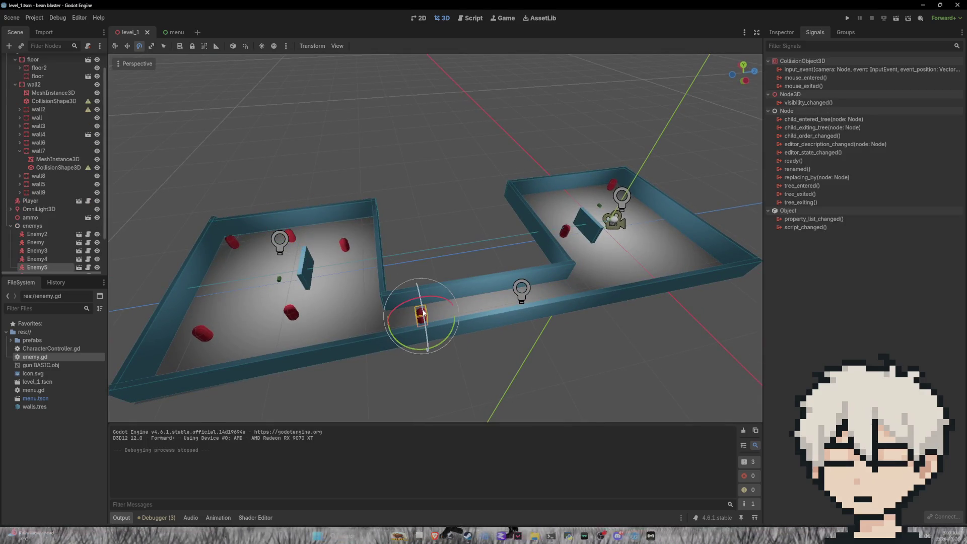
Open enemy.gd, then open enemy.tscn from the prefabs folder.
double_click(53, 357)
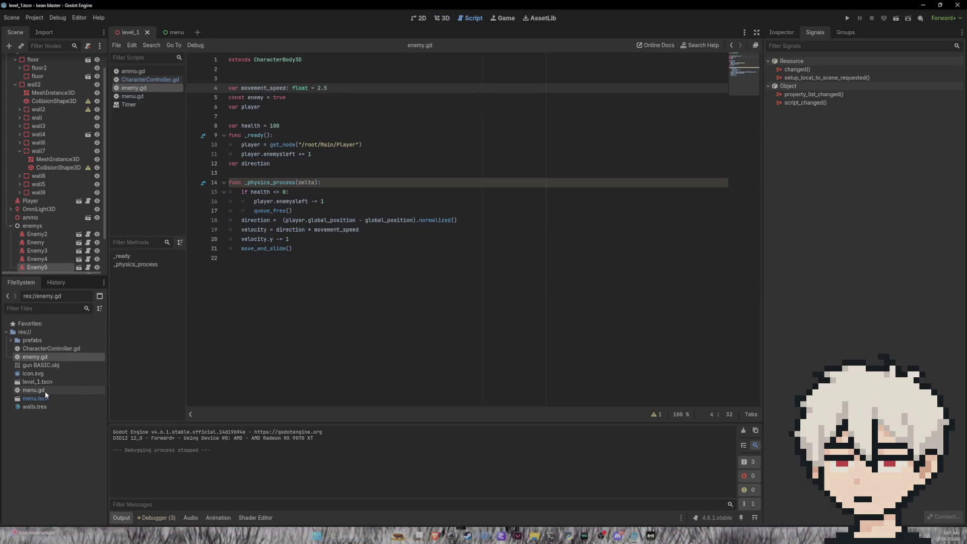
click(12, 341)
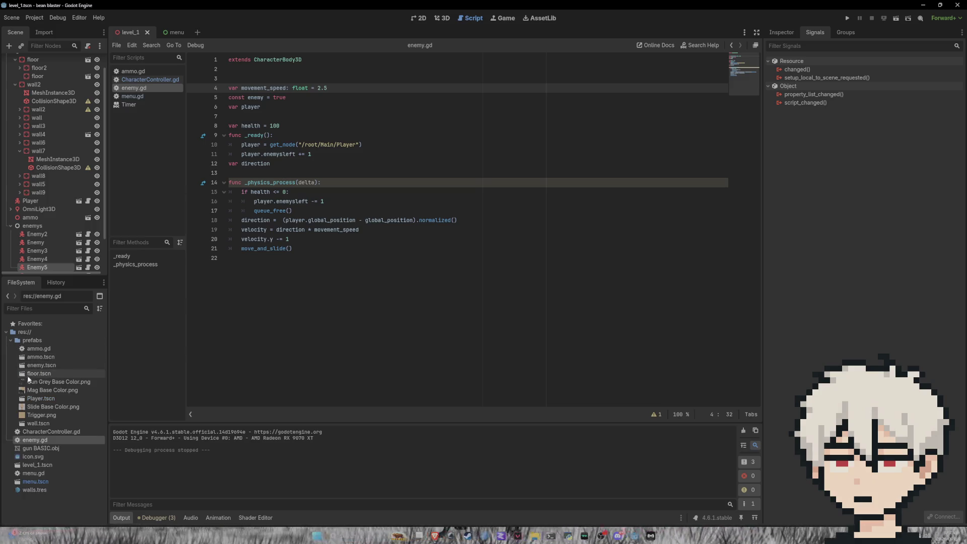
double_click(31, 366)
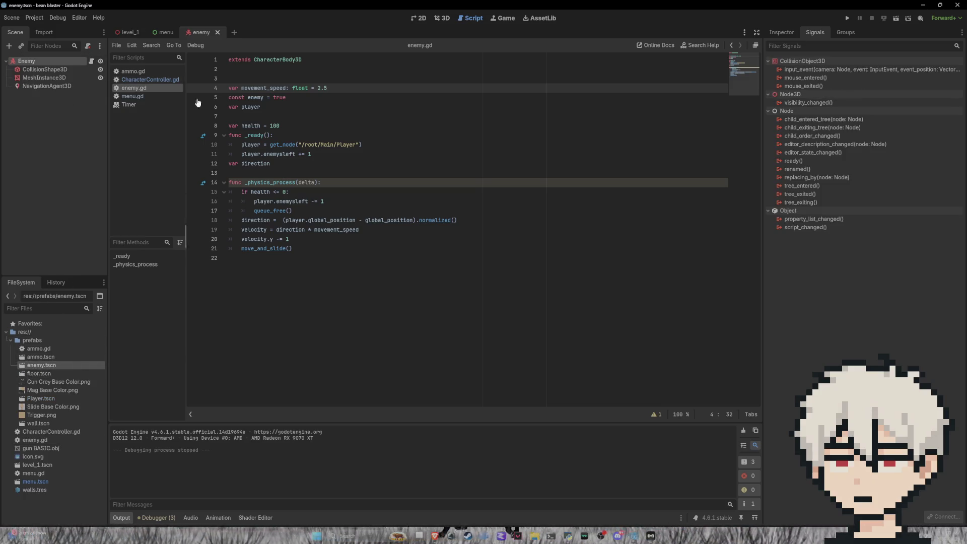
Show the enemy scene in 3D and orbit until the capsule stands upright.
click(443, 18)
scroll(516, 219, up, 5)
click(578, 218)
click(441, 215)
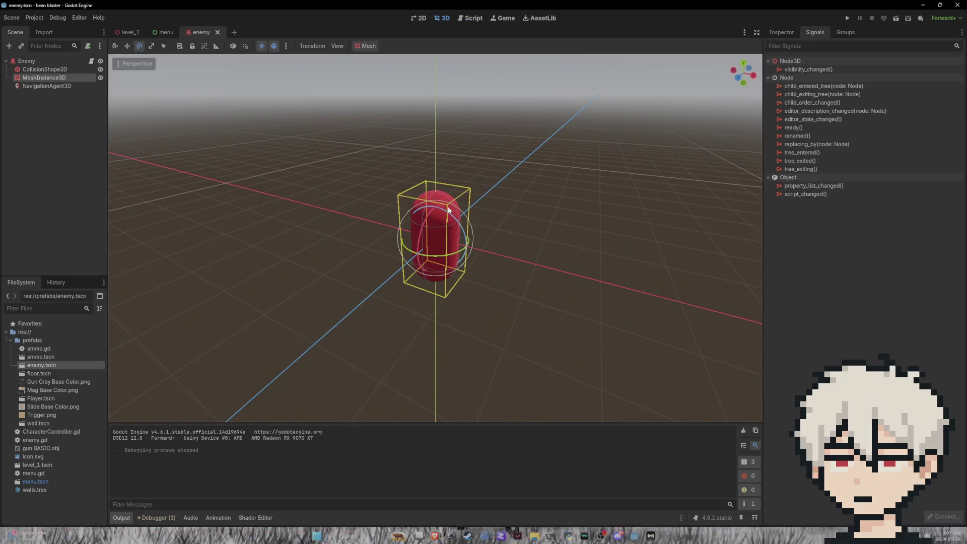
mouse_move(602, 210)
mouse_down()
mouse_move(620, 205)
mouse_move(492, 209)
mouse_up()
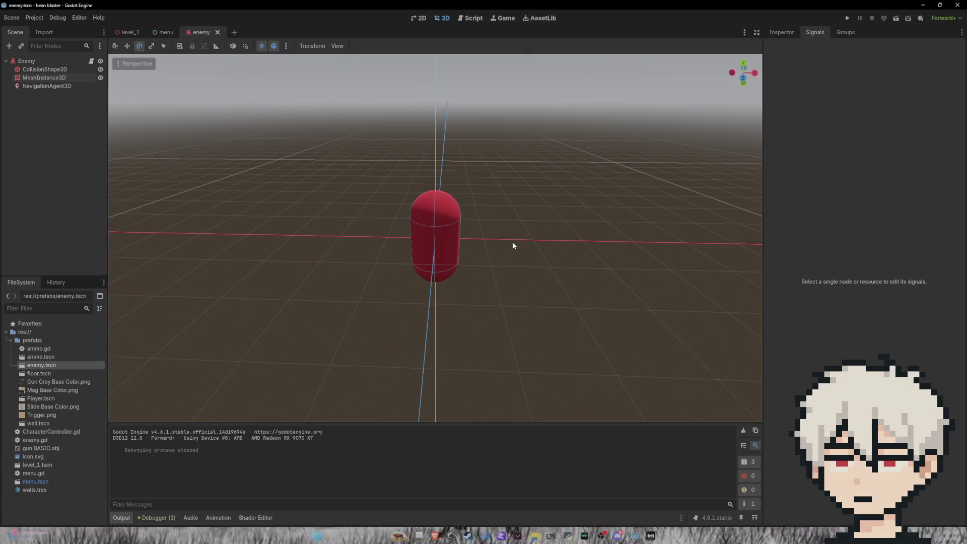
click(446, 222)
click(566, 235)
Paste a copy of CollisionShape3D directly under Enemy, then switch to the menu scene.
click(64, 79)
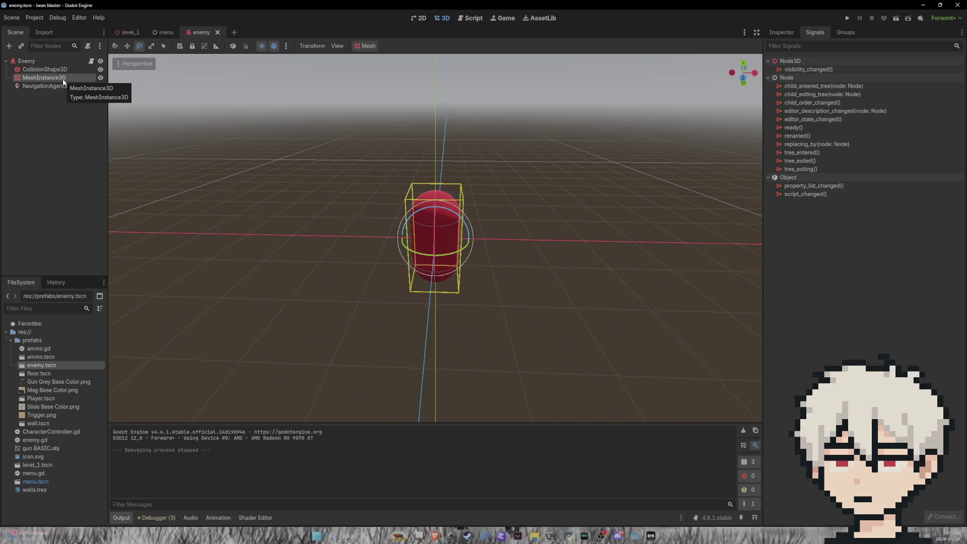
key(Up)
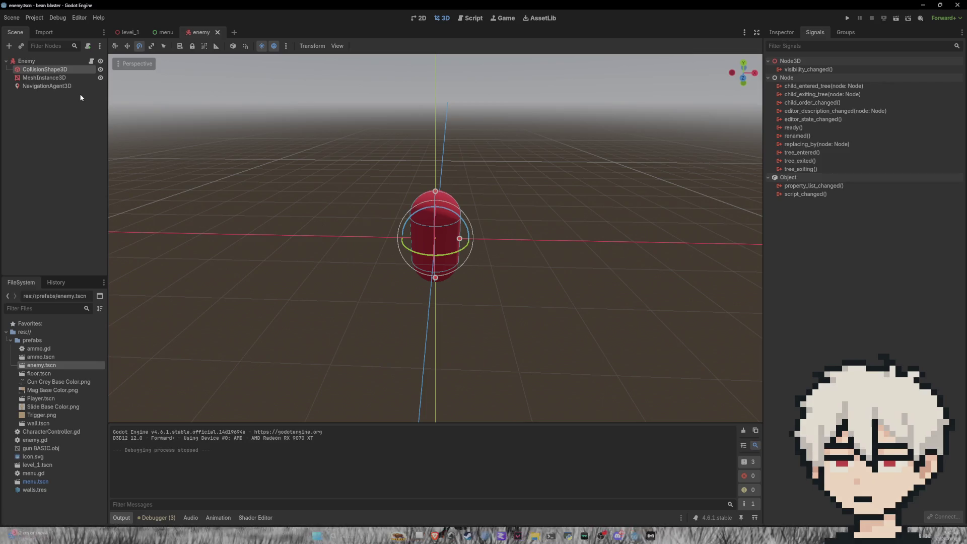
key(ctrl+v)
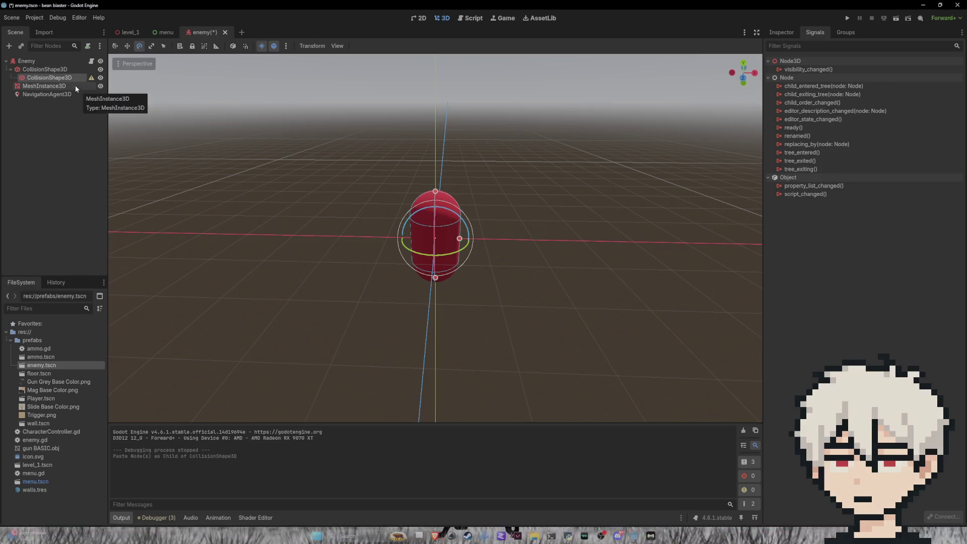
drag(56, 78, 43, 64)
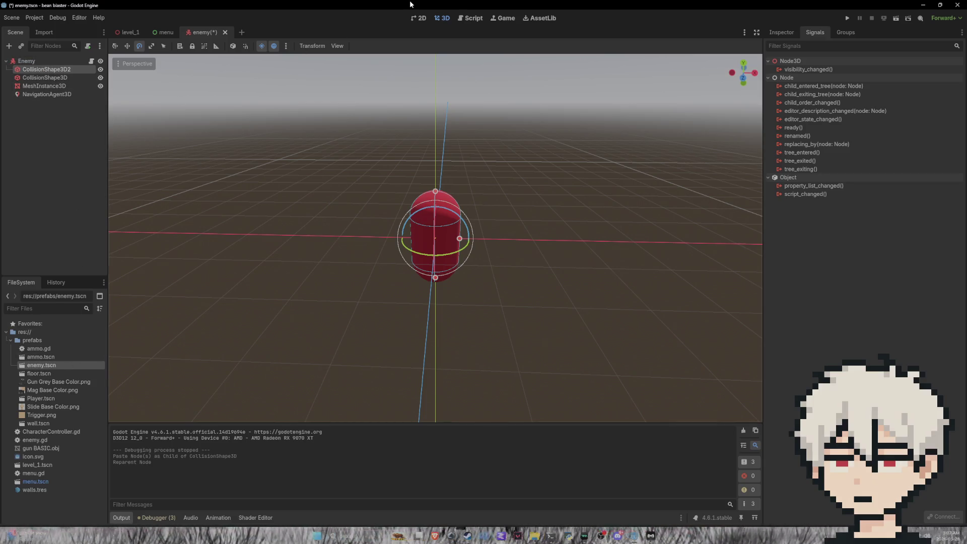
click(92, 61)
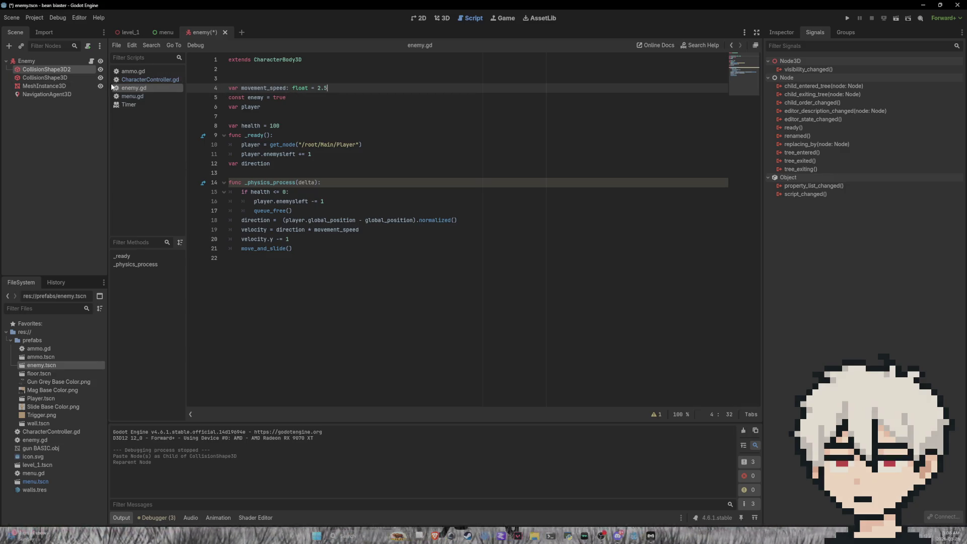
click(166, 33)
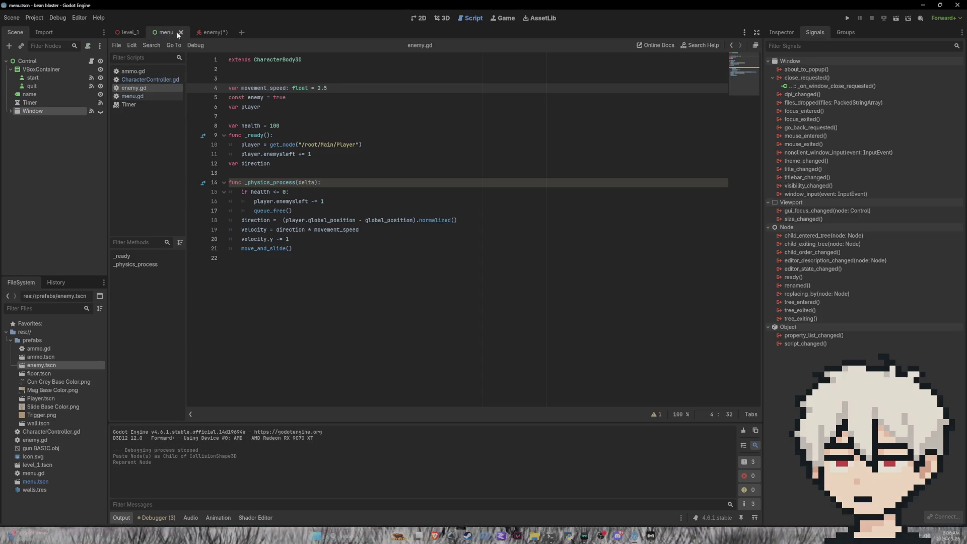
Rename the enemy's CollisionShape3D2 to hitdist and inspect its widened capsule shape.
click(210, 32)
click(442, 18)
mouse_move(454, 165)
mouse_down()
mouse_move(474, 257)
mouse_move(467, 216)
mouse_move(538, 200)
mouse_up()
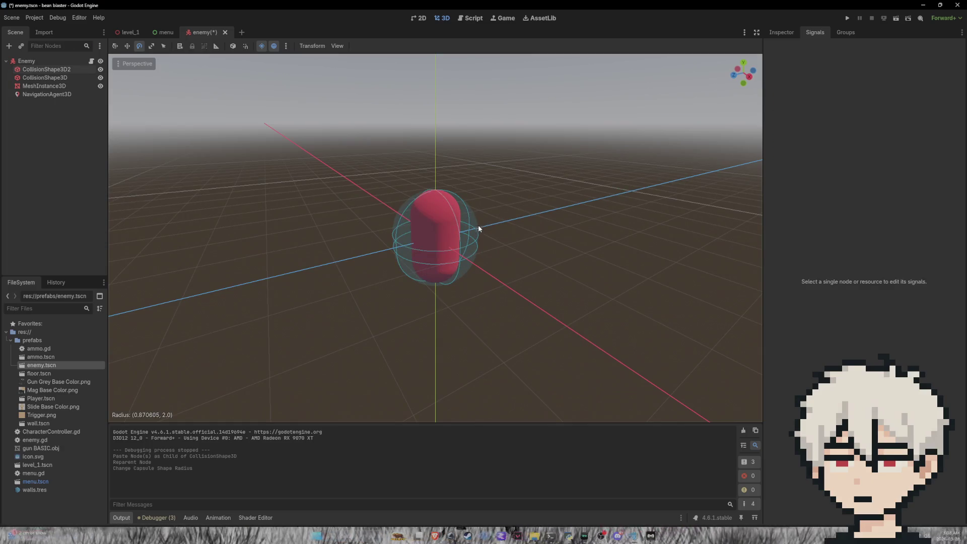
click(59, 70)
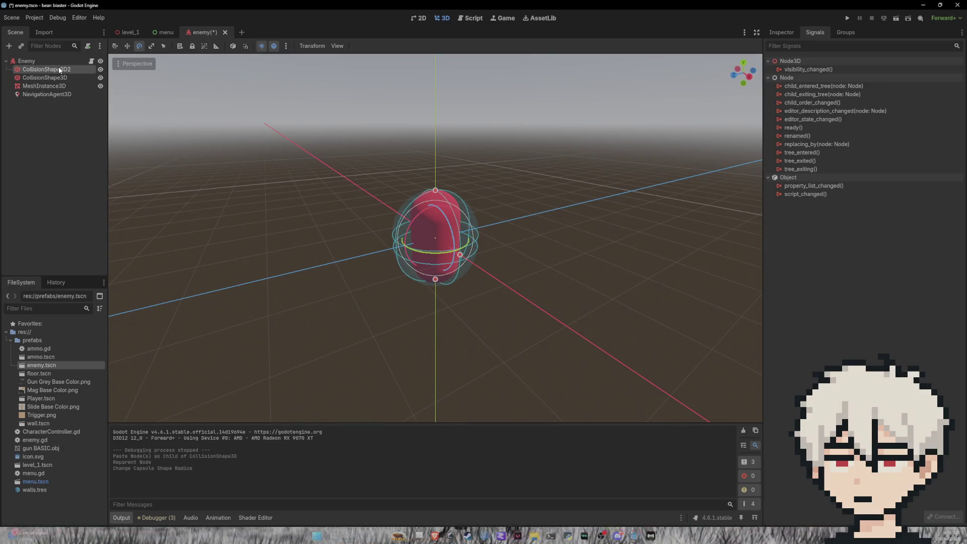
click(59, 69)
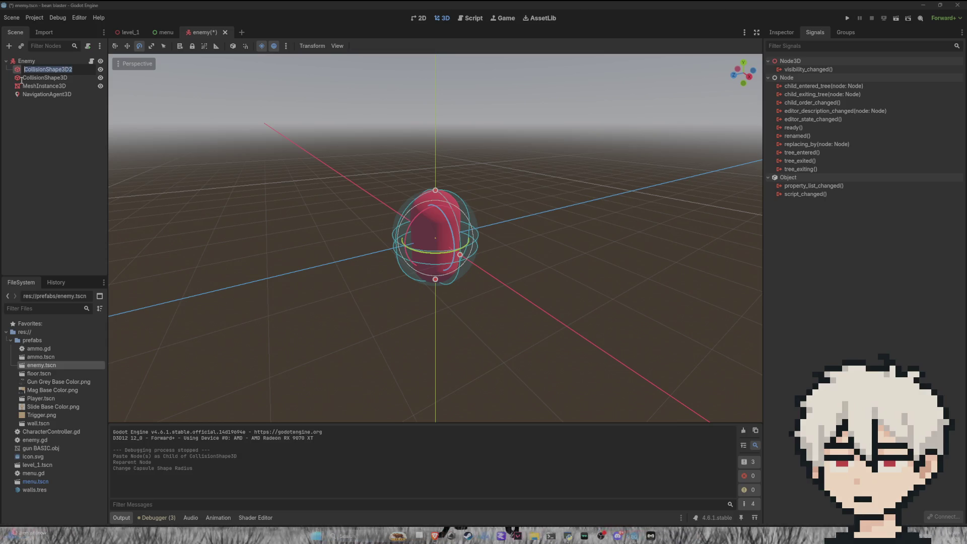
text(hitdist)
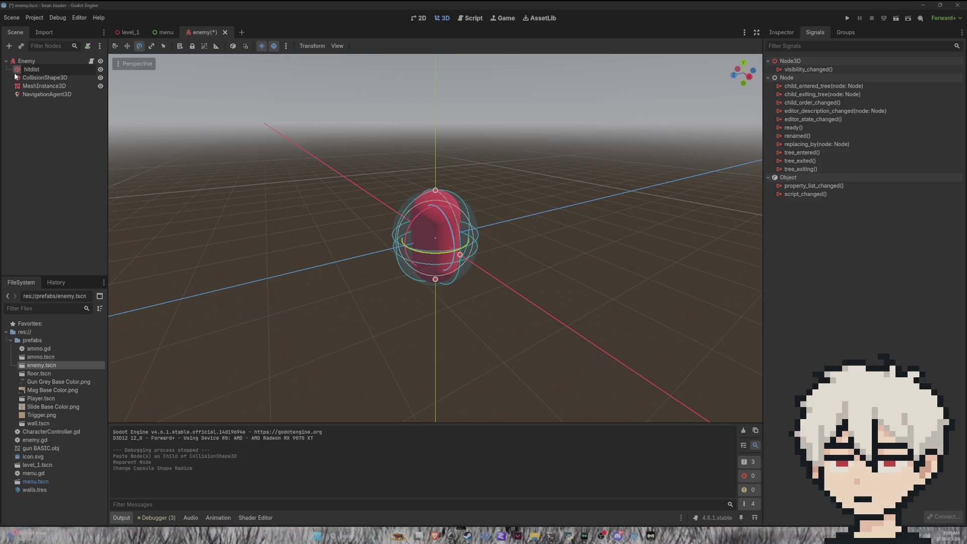
key(Return)
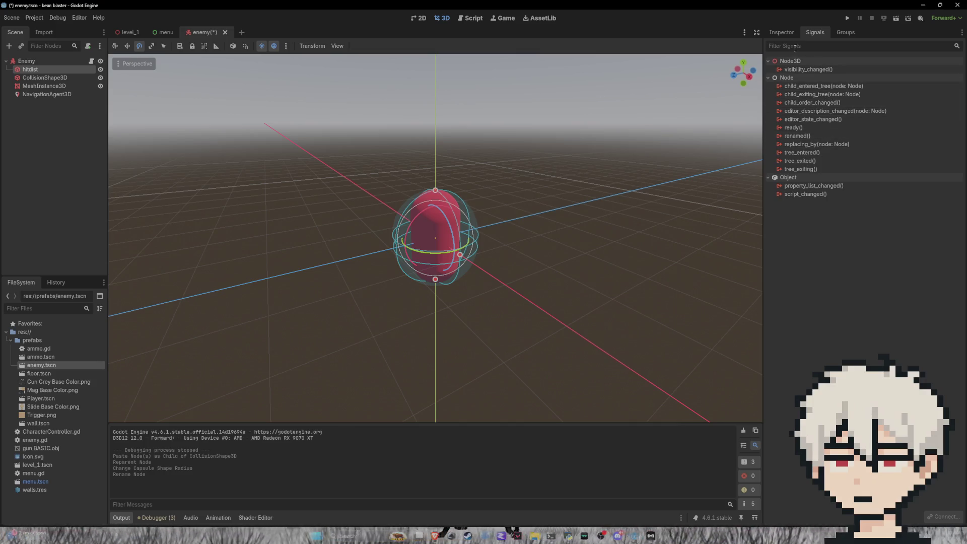
click(782, 32)
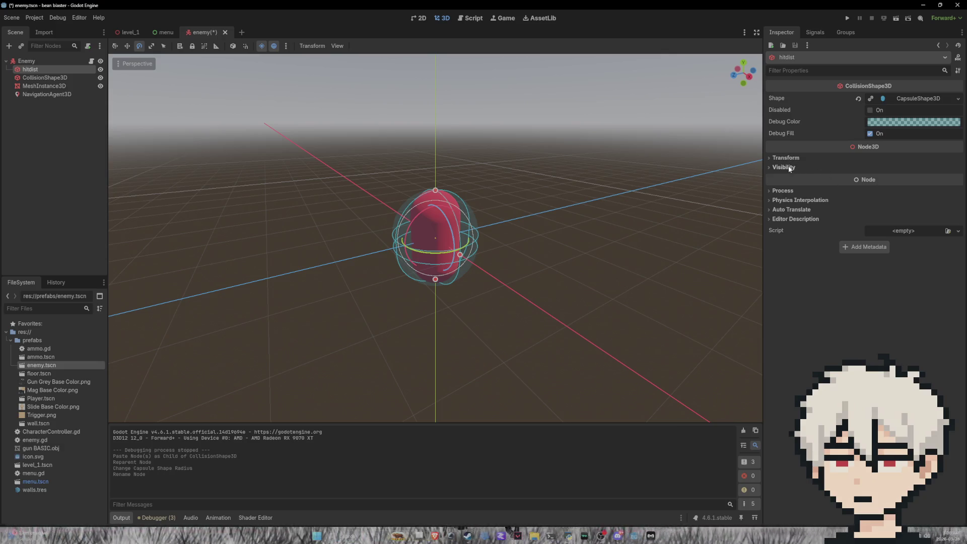
mouse_move(555, 183)
mouse_down()
mouse_move(596, 194)
mouse_move(579, 231)
mouse_move(590, 193)
mouse_move(583, 191)
mouse_move(594, 202)
mouse_up()
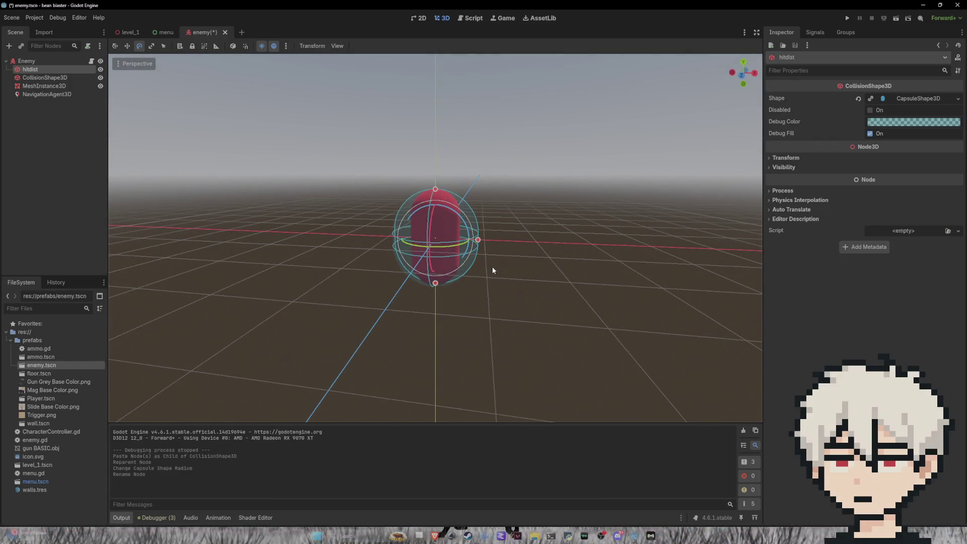
Save the enemy scene, playtest level_1 until an enemy hits, then quit the game.
key(ctrl+s)
click(131, 33)
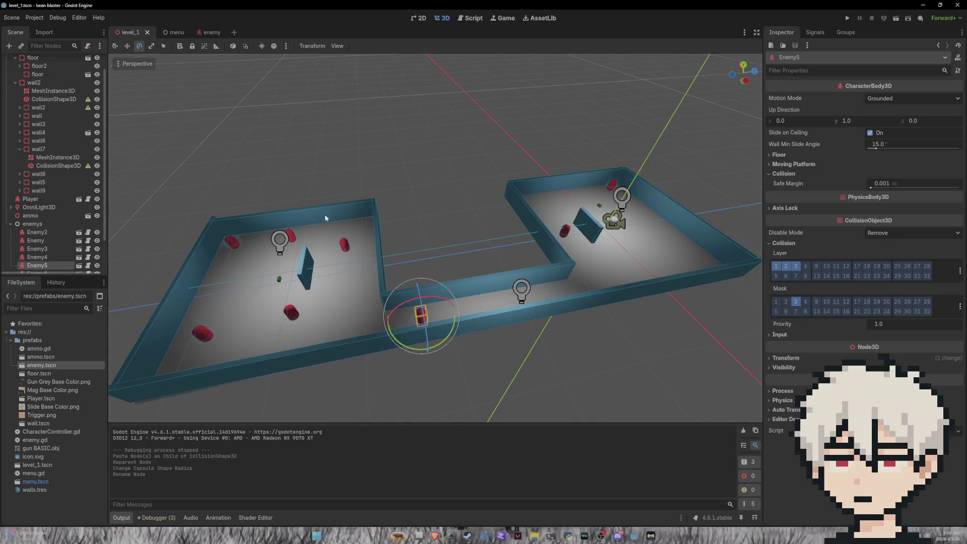
click(847, 18)
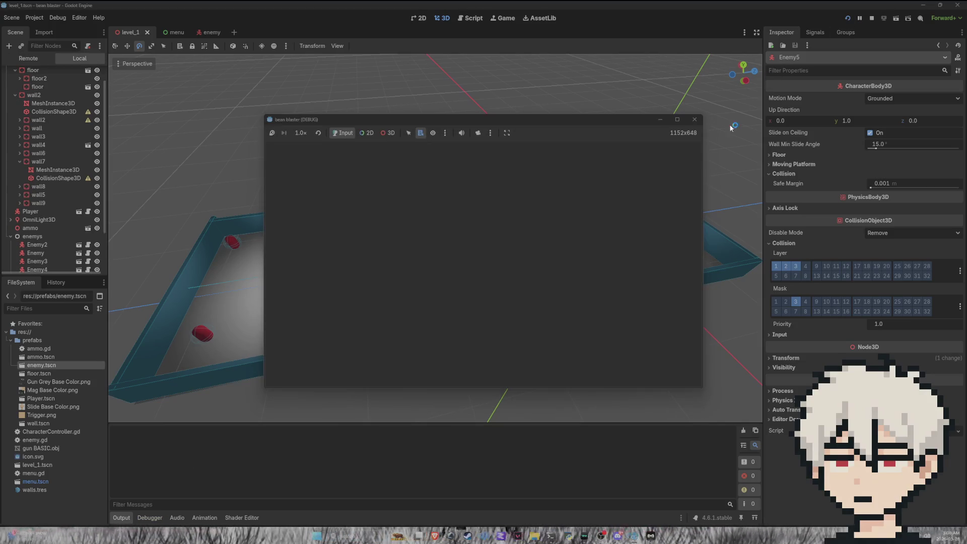
click(472, 259)
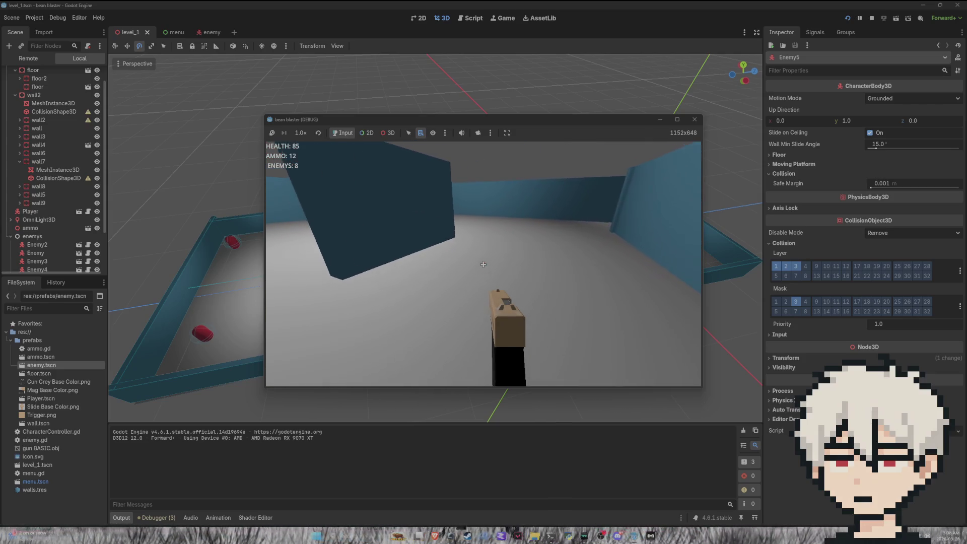
key(Escape)
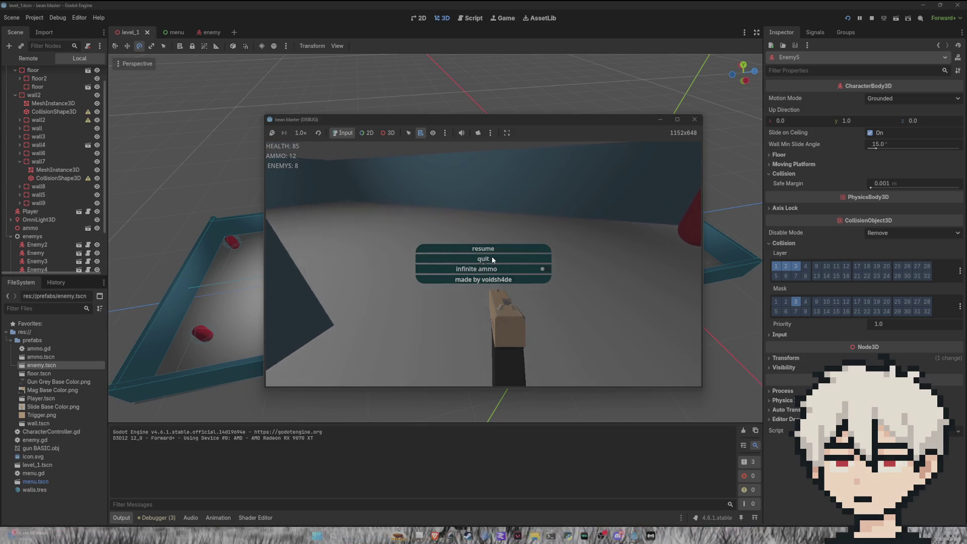
click(491, 257)
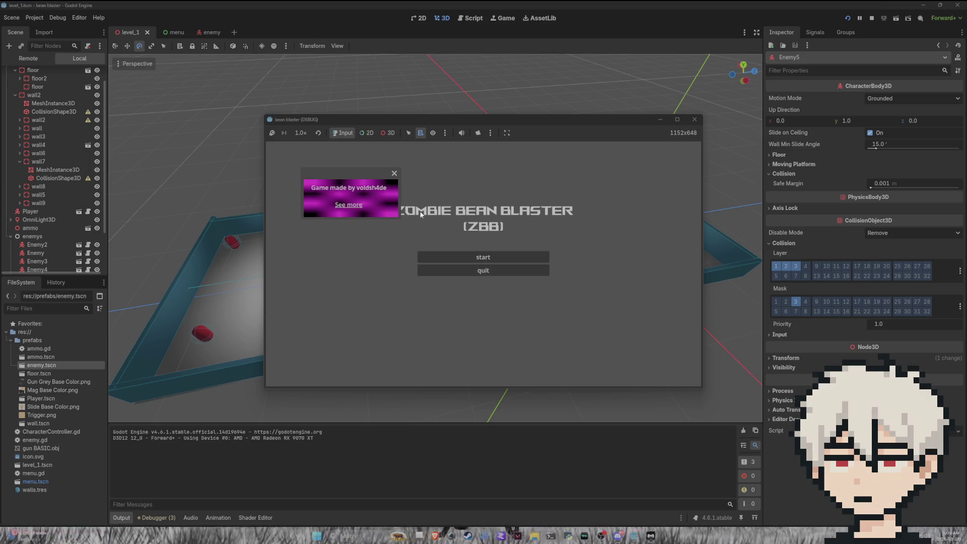
click(473, 275)
In the enemy scene, try rotating the hitdist shape, then delete the hitdist node.
click(197, 33)
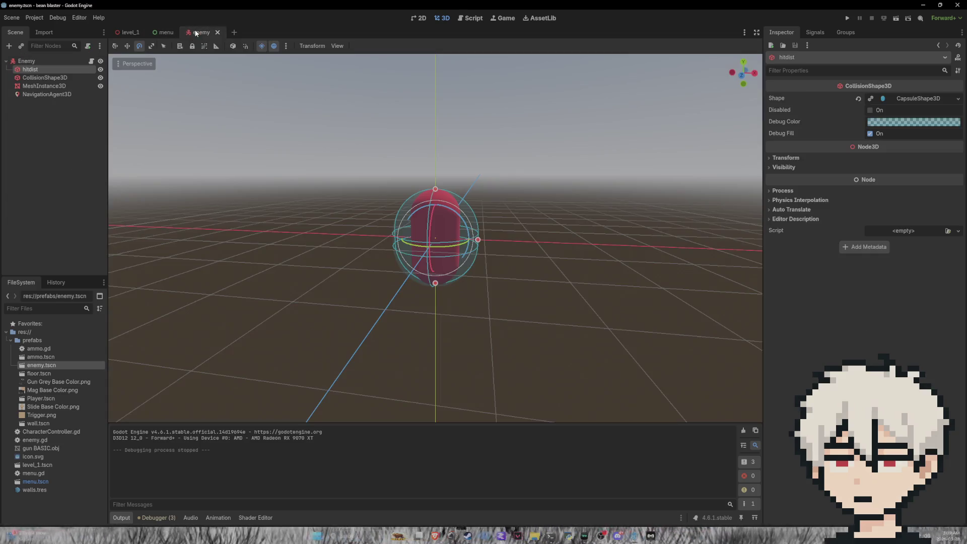
drag(473, 230, 484, 229)
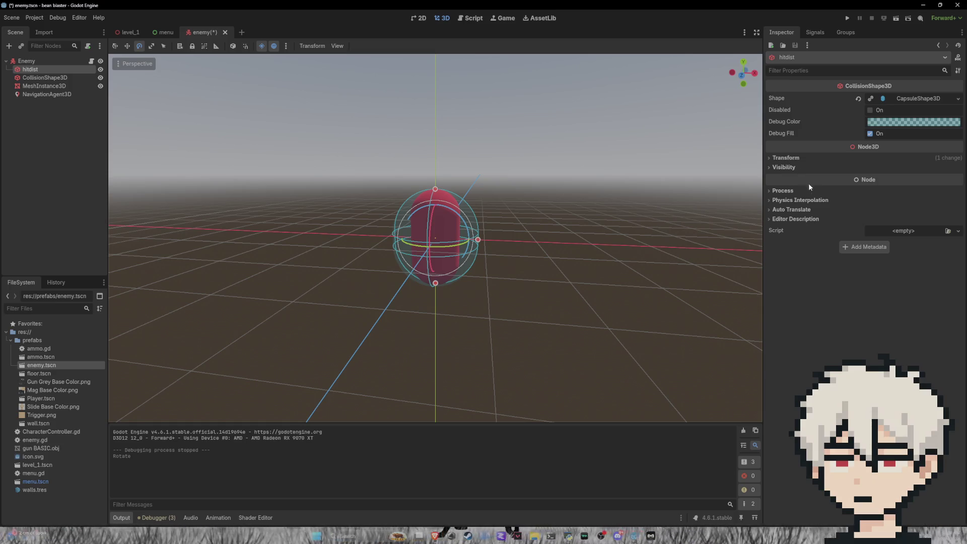
scroll(503, 214, up, 3)
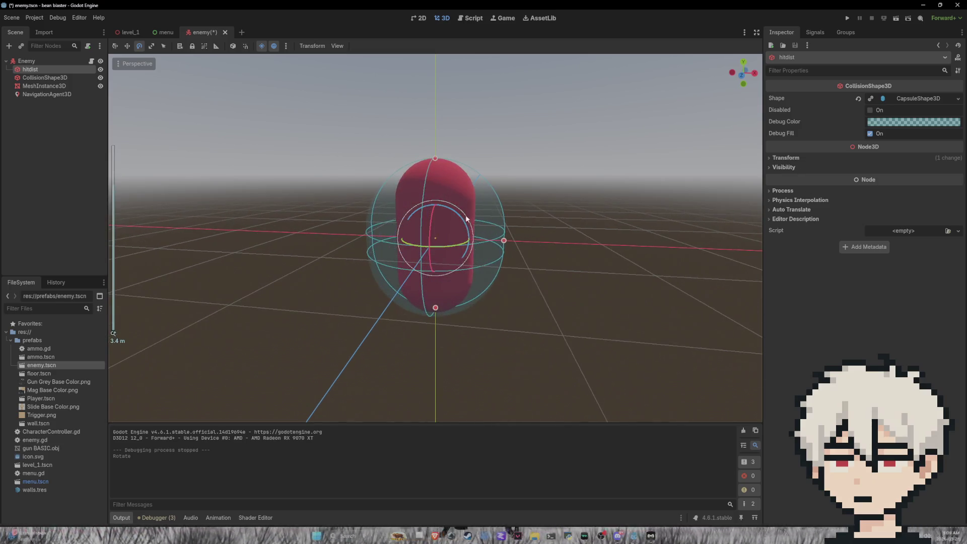
mouse_move(548, 267)
mouse_down()
mouse_move(579, 296)
mouse_move(623, 301)
mouse_up()
key(Delete)
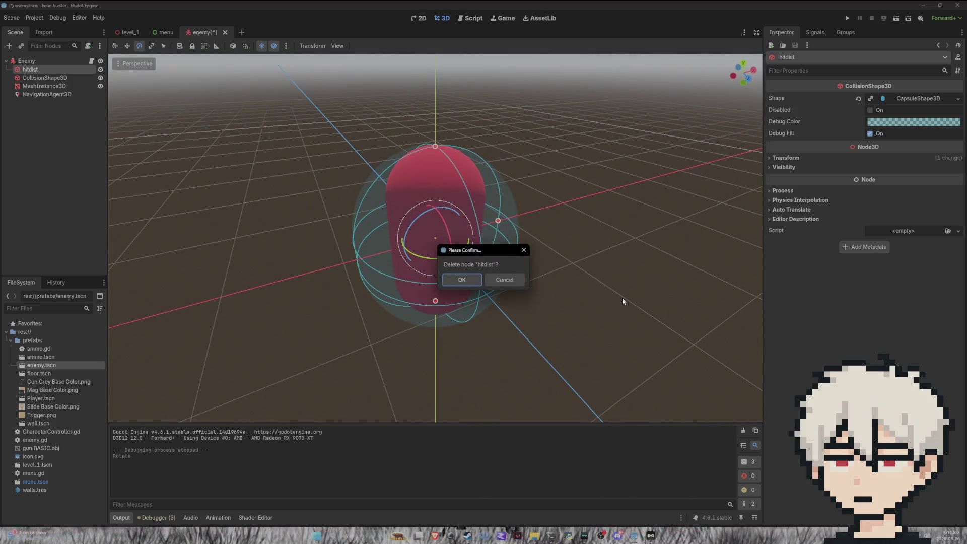
click(463, 280)
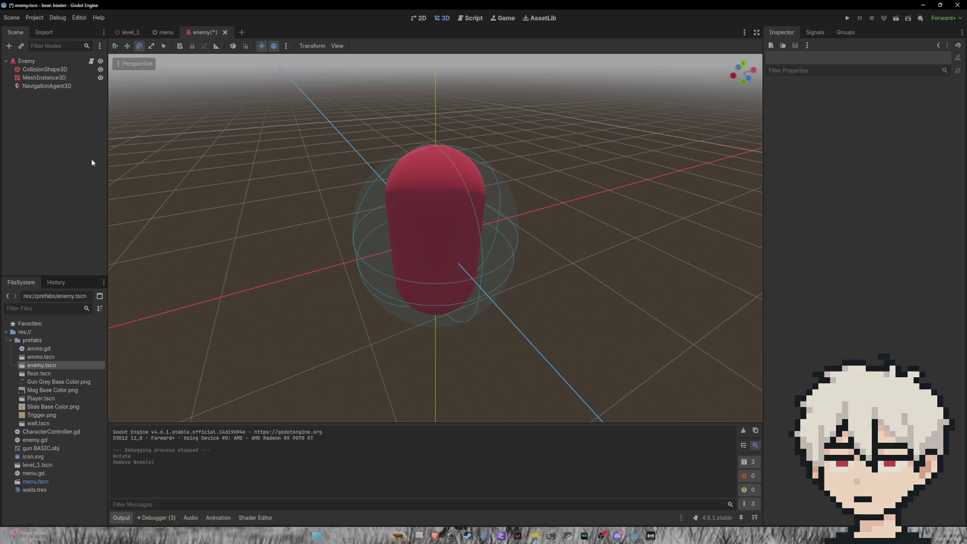
Reselect the collision shapes and undo the hitdist deletion.
click(41, 70)
mouse_move(212, 112)
mouse_down()
mouse_move(300, 129)
mouse_move(403, 131)
mouse_up()
click(419, 143)
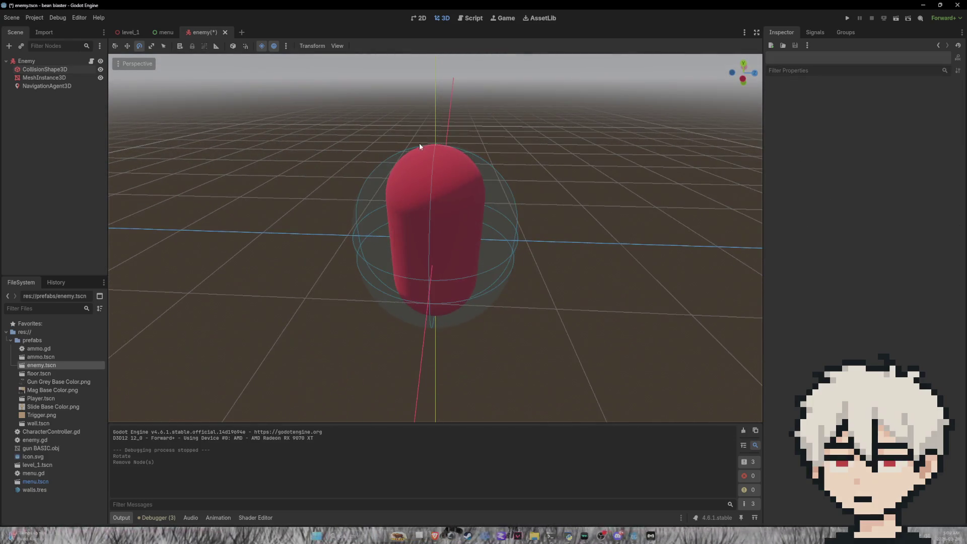
click(43, 77)
click(68, 71)
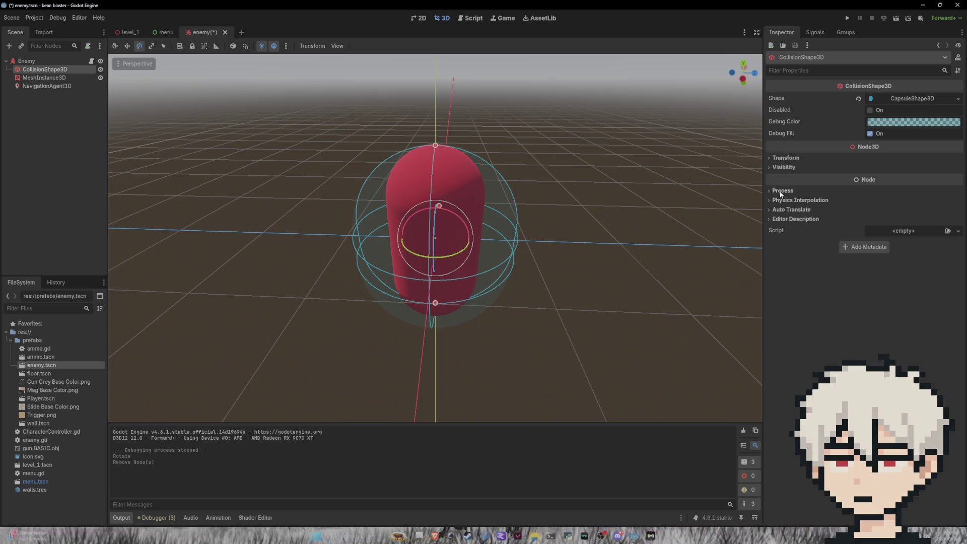
key(ctrl+z)
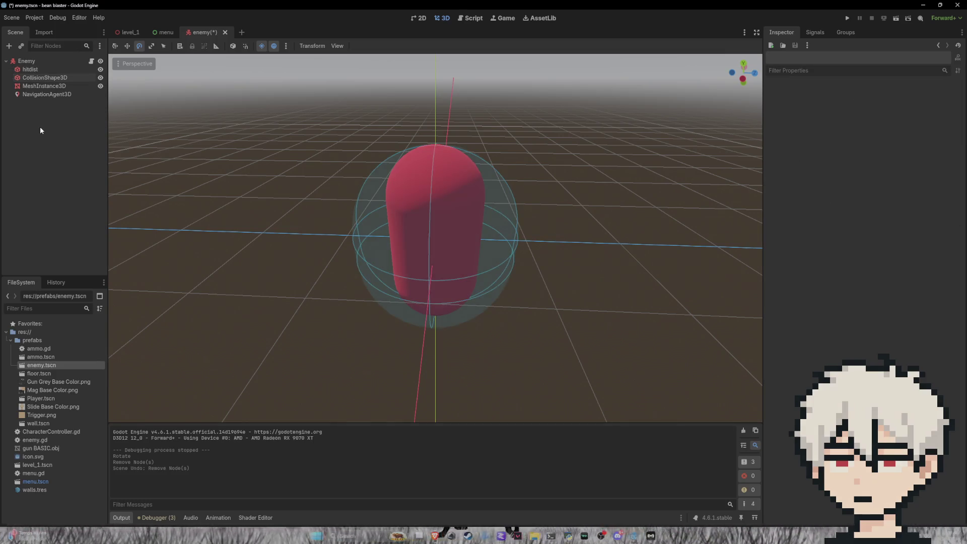
Rotate hitdist, undo the rotation, and toggle CollisionShape3D's visibility off and on.
click(29, 70)
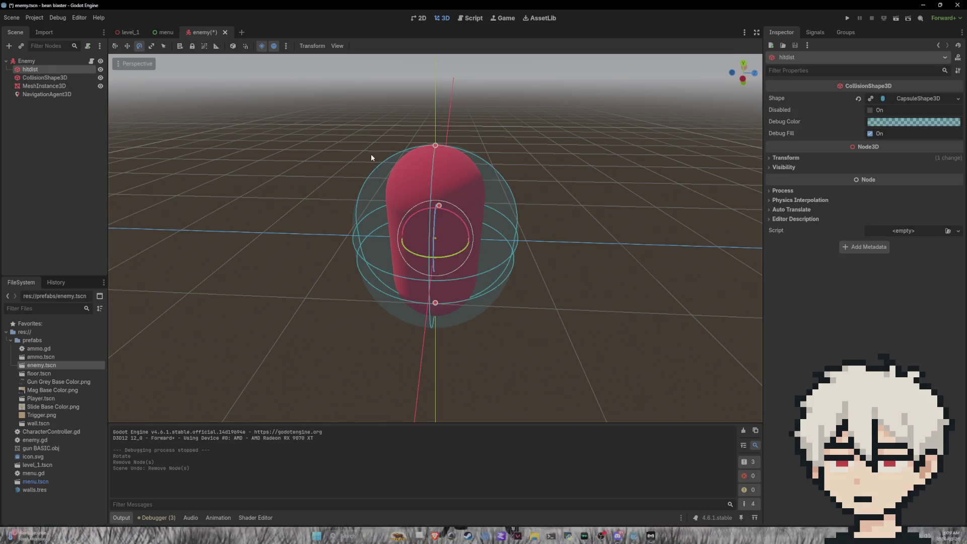
drag(371, 153, 403, 141)
drag(443, 212, 416, 206)
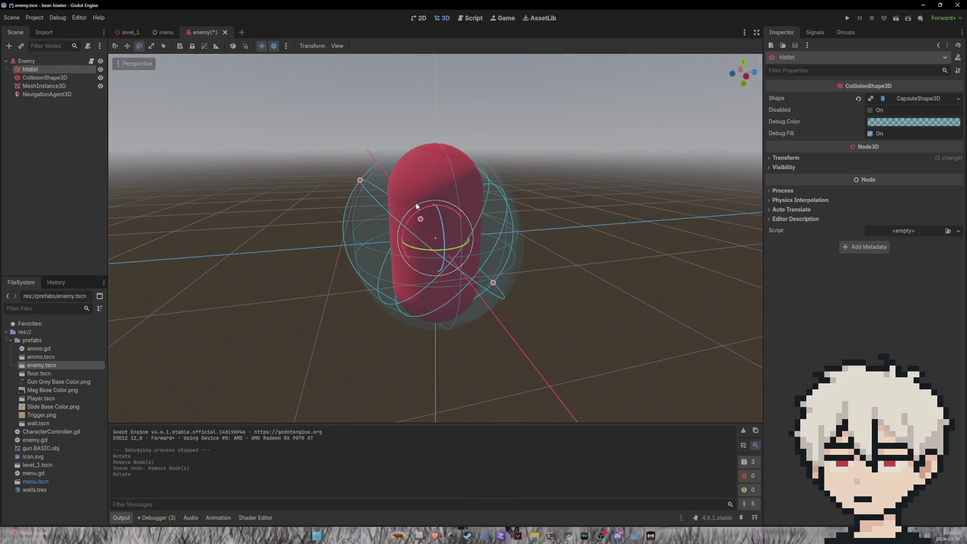
key(ctrl+z)
click(101, 78)
click(101, 79)
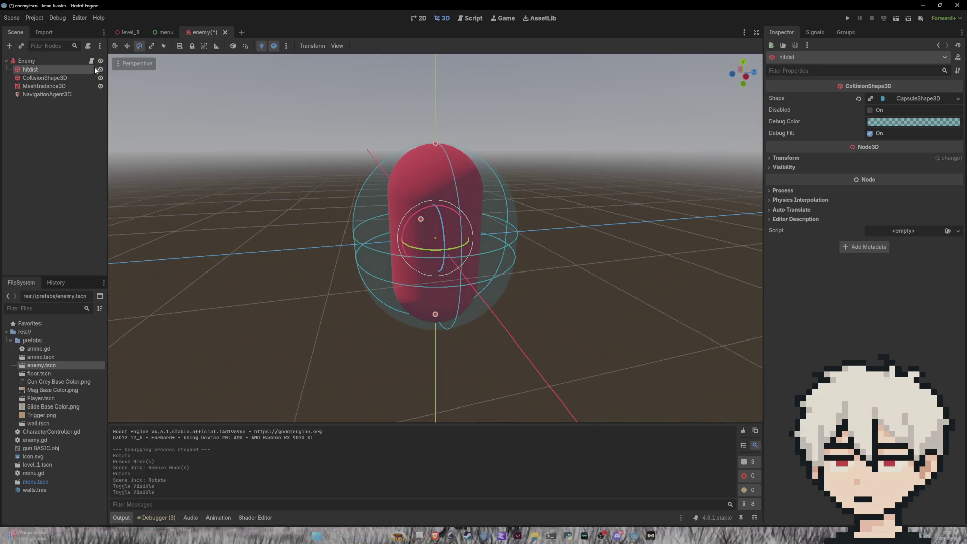
Undo the rename and radius enlargement, restoring a slim capsule named CollisionShape3D2.
double_click(87, 69)
key(BackSpace)
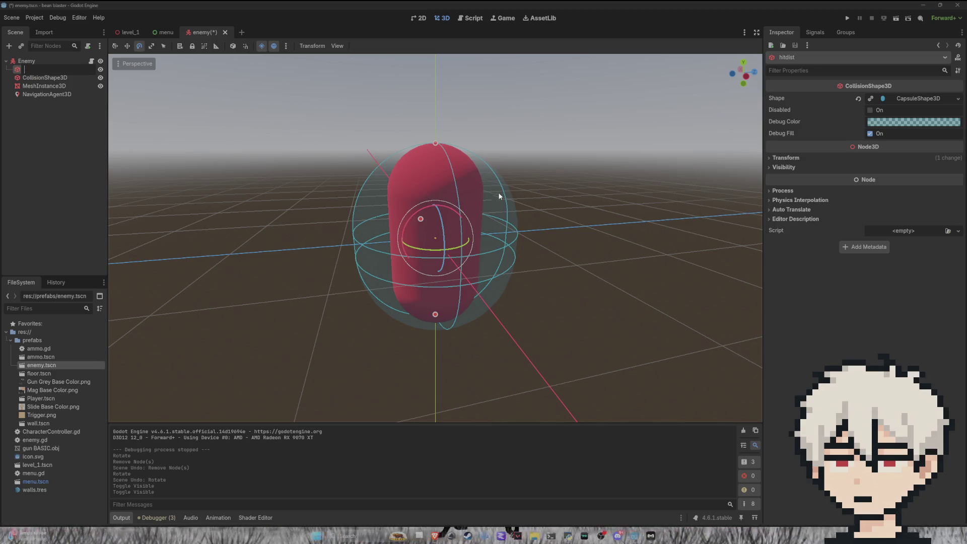
key(Return)
key(ctrl+z)
key(ctrl+z)
key(ctrl+z)
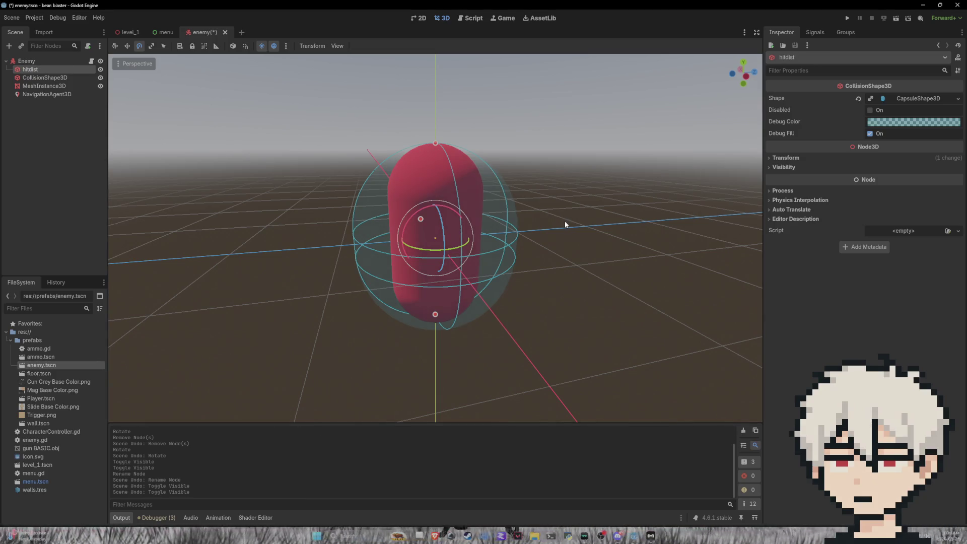
key(ctrl+z)
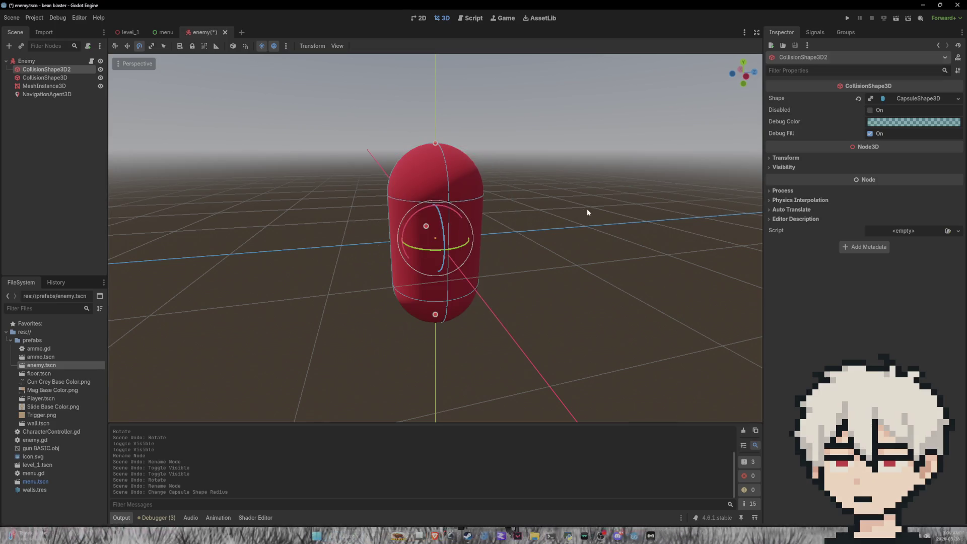
Select CollisionShape3D2, try stretching it with the scale tool, then undo.
click(587, 209)
click(73, 72)
click(68, 77)
click(75, 71)
click(152, 46)
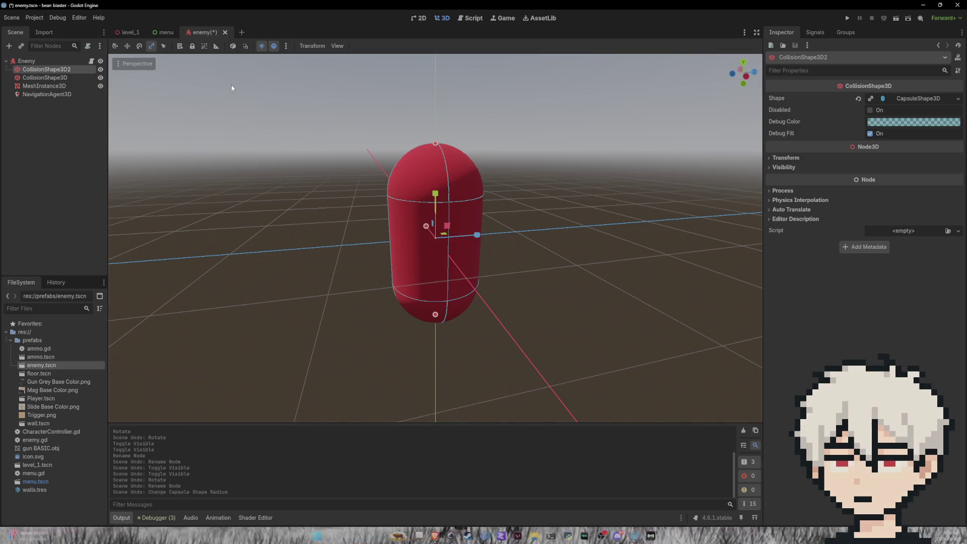
mouse_move(479, 240)
mouse_down()
mouse_move(496, 232)
mouse_move(504, 259)
mouse_move(562, 277)
mouse_move(454, 217)
mouse_up()
key(ctrl+z)
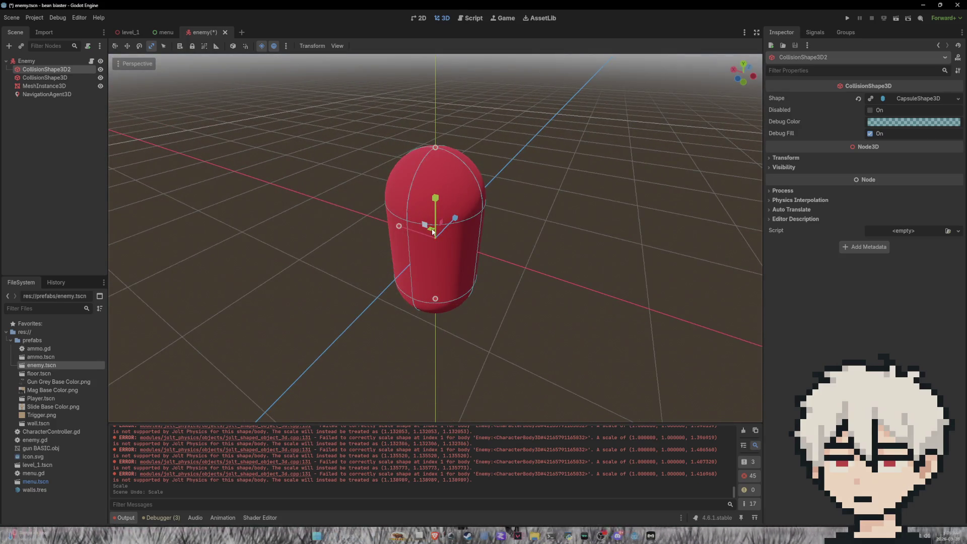
In Transform, set Position X to 1, then reset it to 0.
click(786, 158)
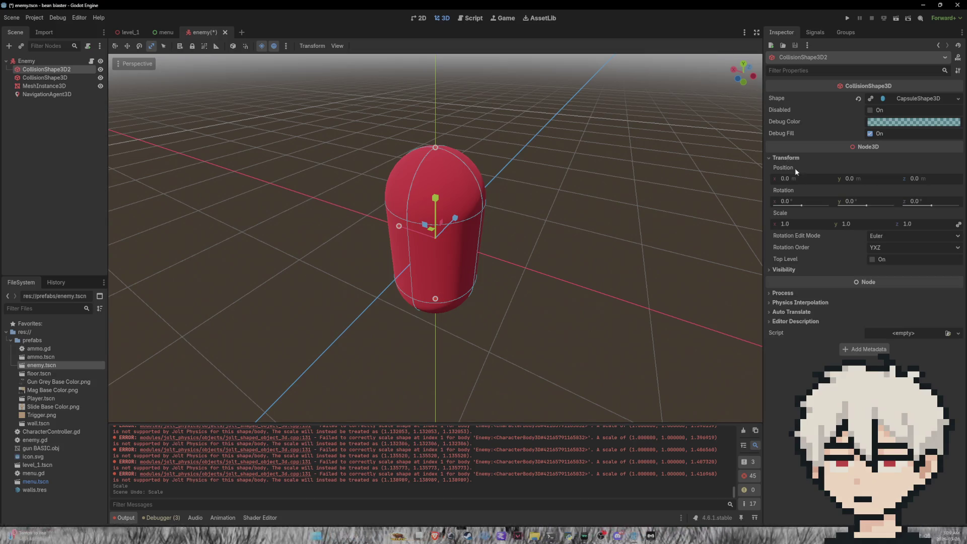
click(798, 179)
text(1)
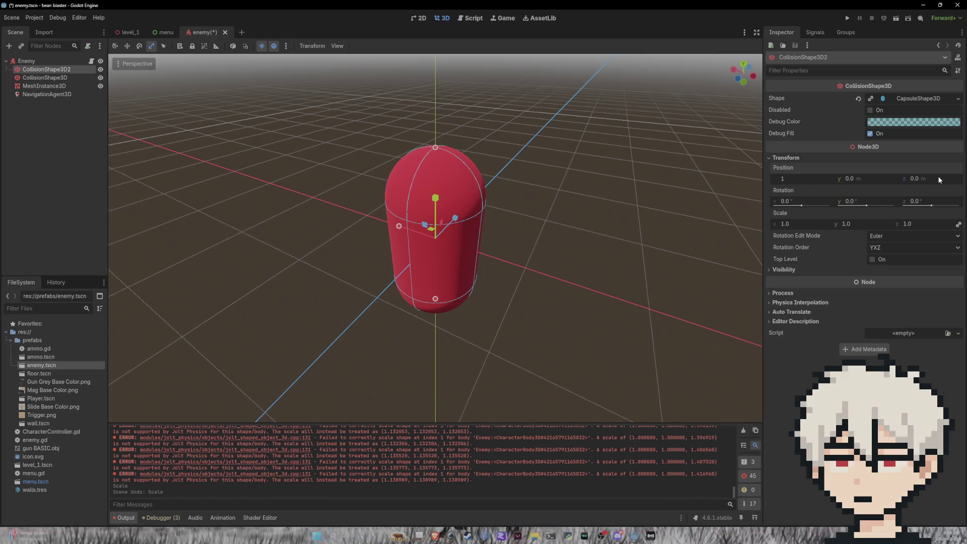
click(934, 179)
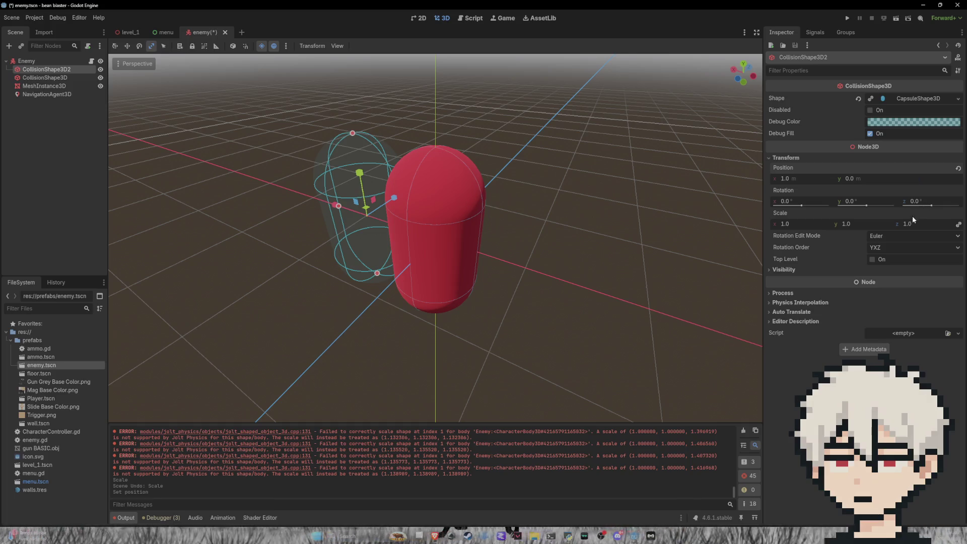
click(797, 182)
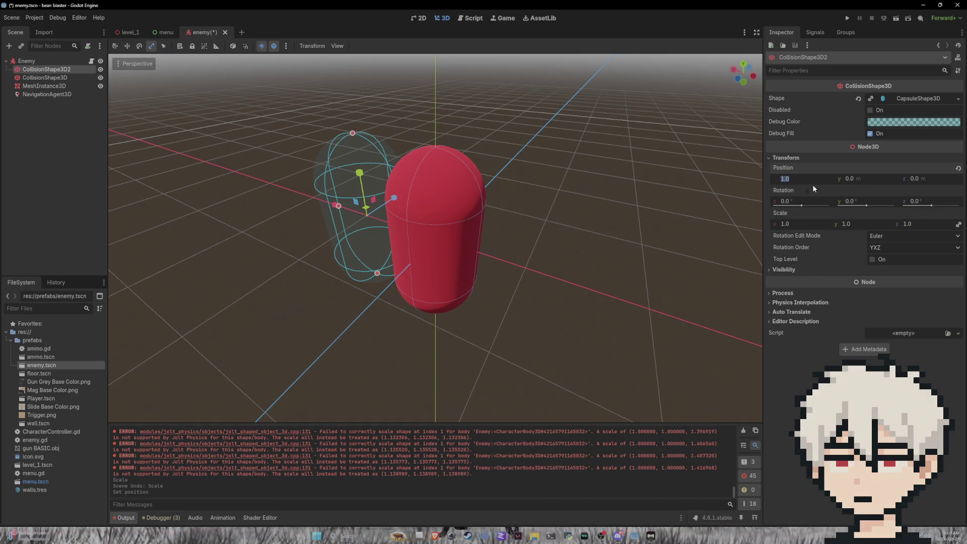
text(0)
key(Return)
Set CollisionShape3D2's scale to 2, 1, 2 on X, Y, Z.
click(797, 224)
text(2)
key(Return)
click(917, 227)
text(2)
key(Return)
text(1)
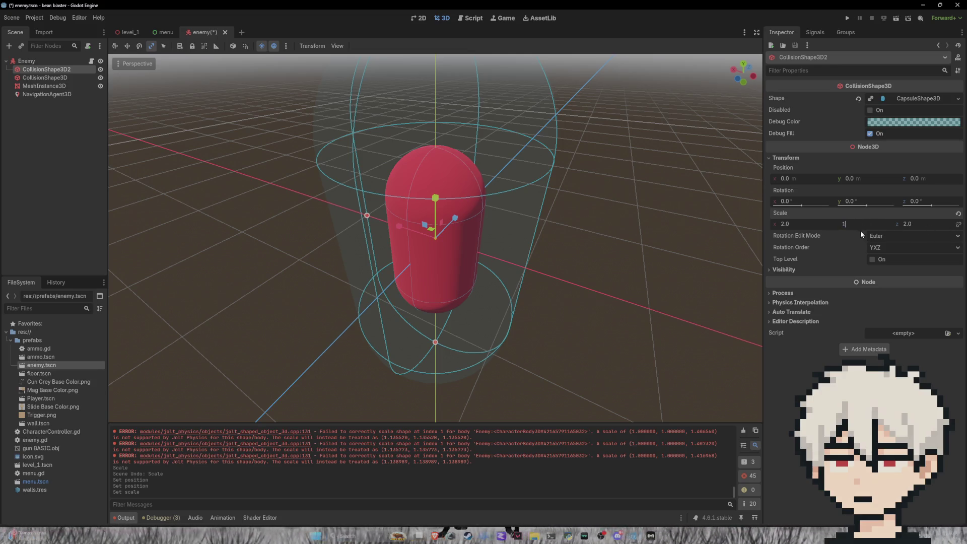
key(Return)
Check the CollisionShape3D2 warning, save the enemy scene, and run a playtest.
mouse_move(661, 181)
mouse_down()
mouse_move(625, 138)
mouse_move(613, 171)
mouse_move(613, 244)
mouse_move(589, 120)
mouse_up()
click(613, 255)
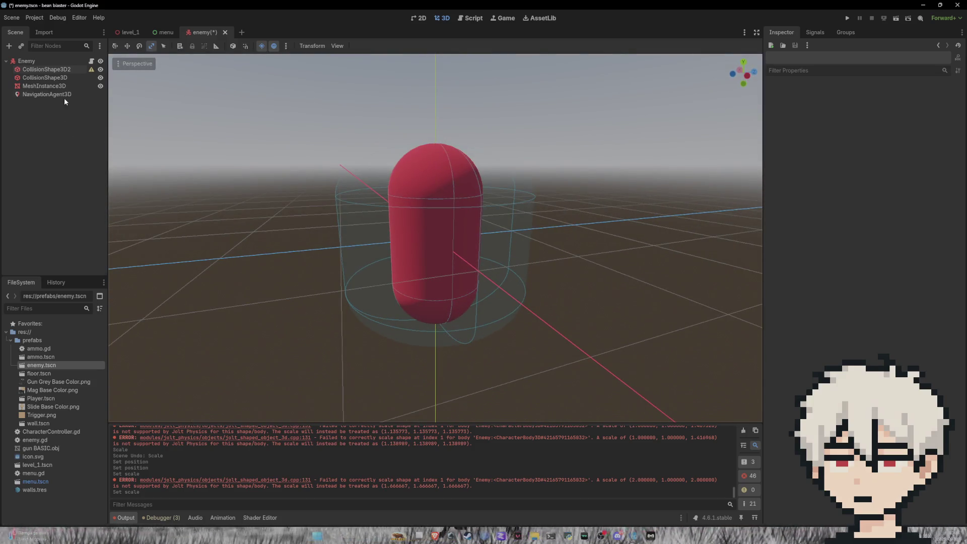
click(91, 69)
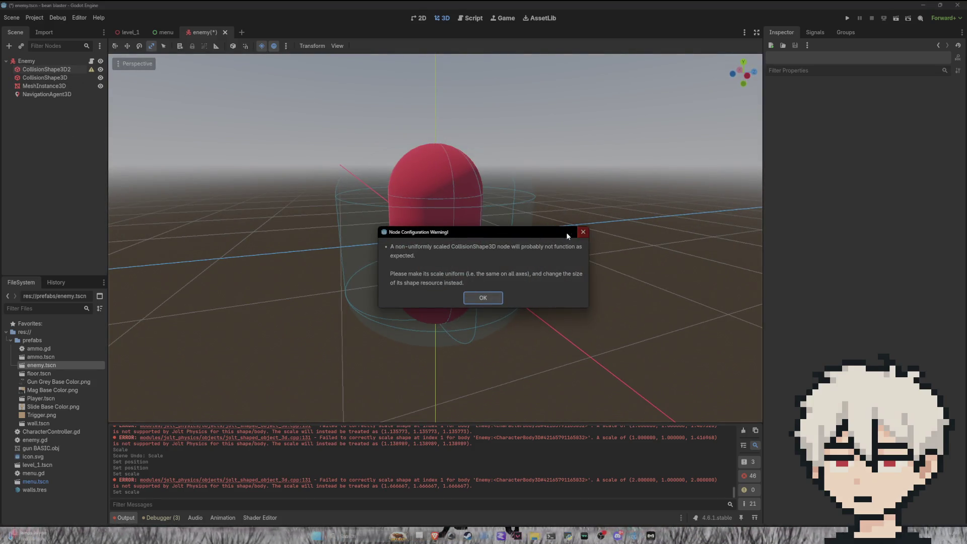
click(583, 232)
key(ctrl+s)
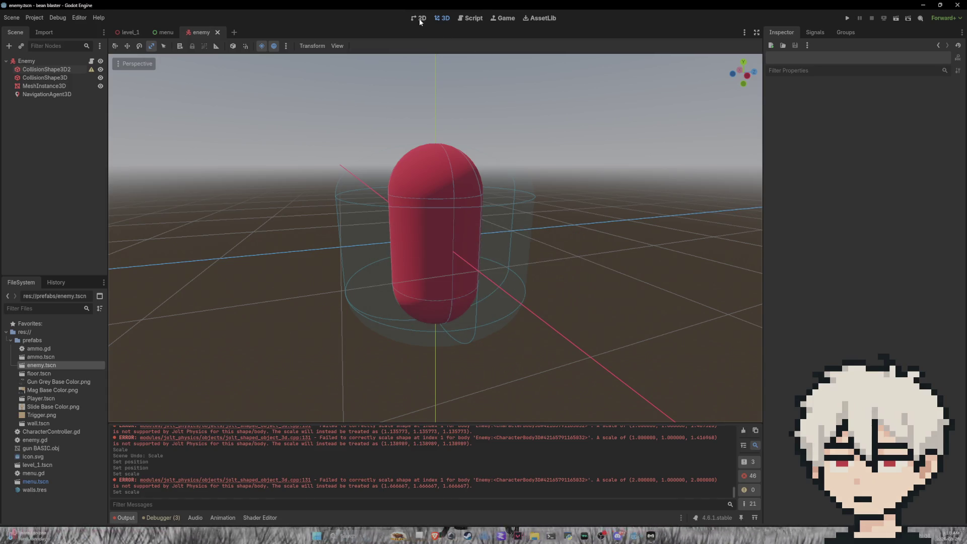
click(850, 16)
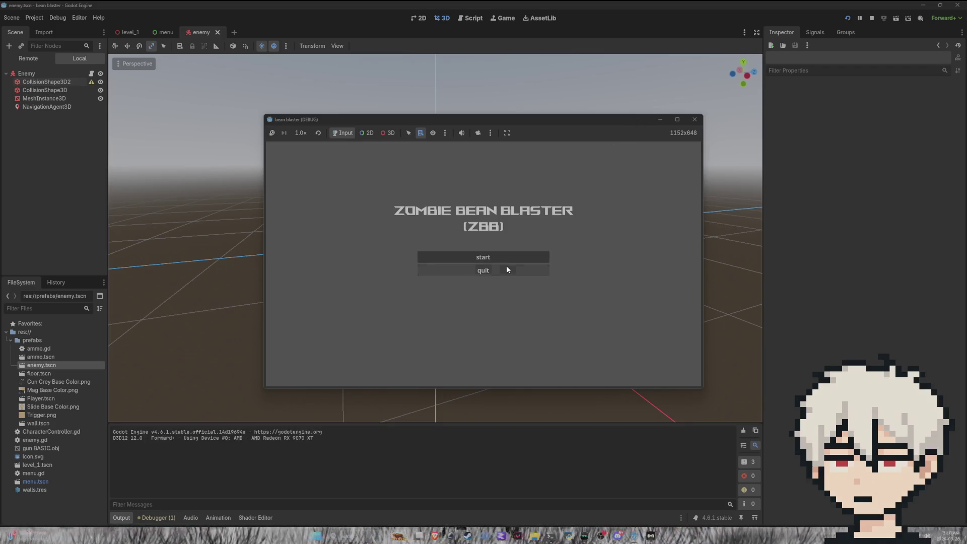
Walk into and back away from the enemy in the running game, then stop it with F8.
click(504, 258)
key(w)
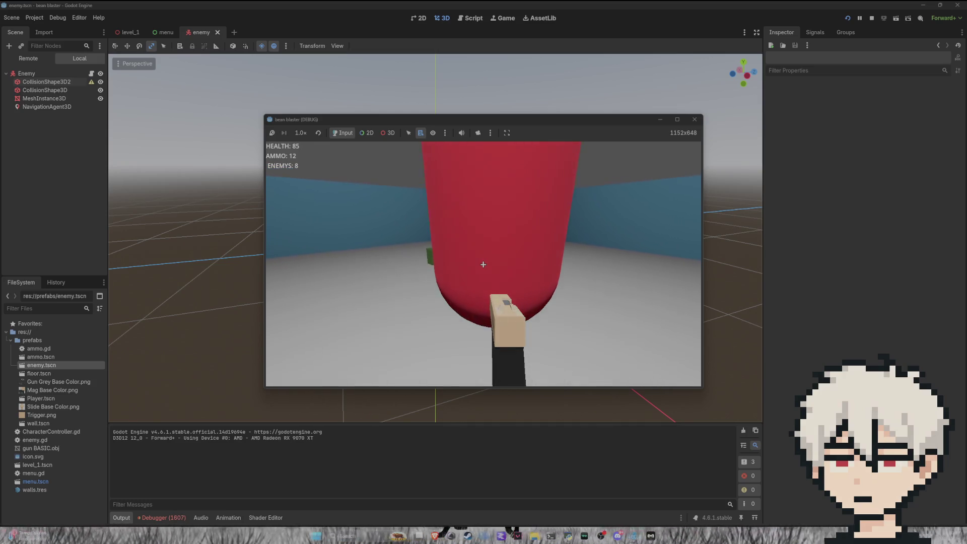
key(s)
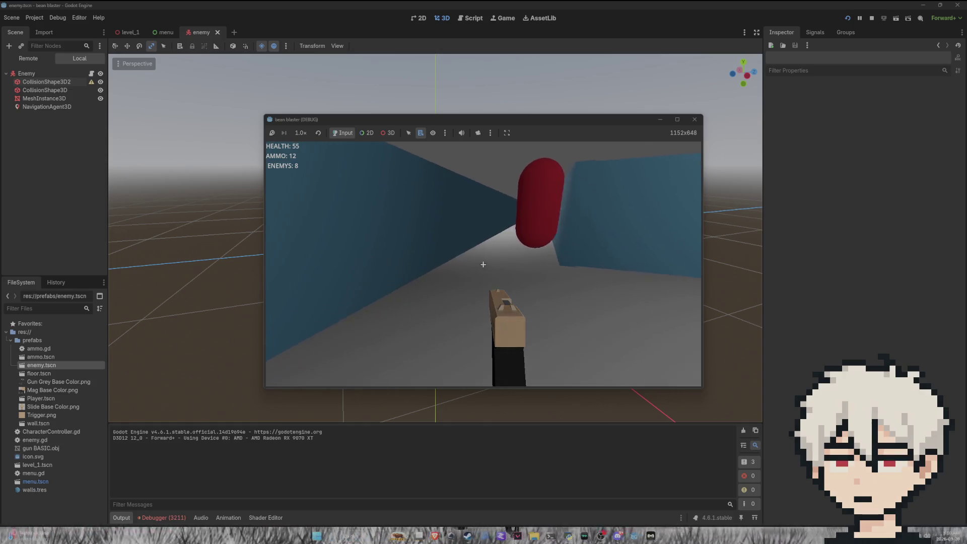
key(F8)
click(47, 69)
Delete CollisionShape3D2 and add an Area3D under Enemy, then undo back to the original setup.
key(Delete)
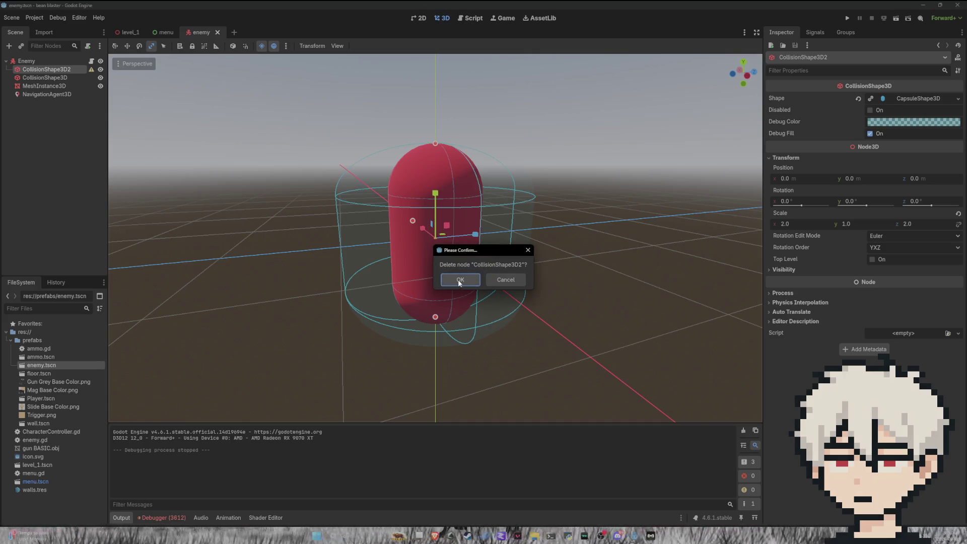
click(459, 280)
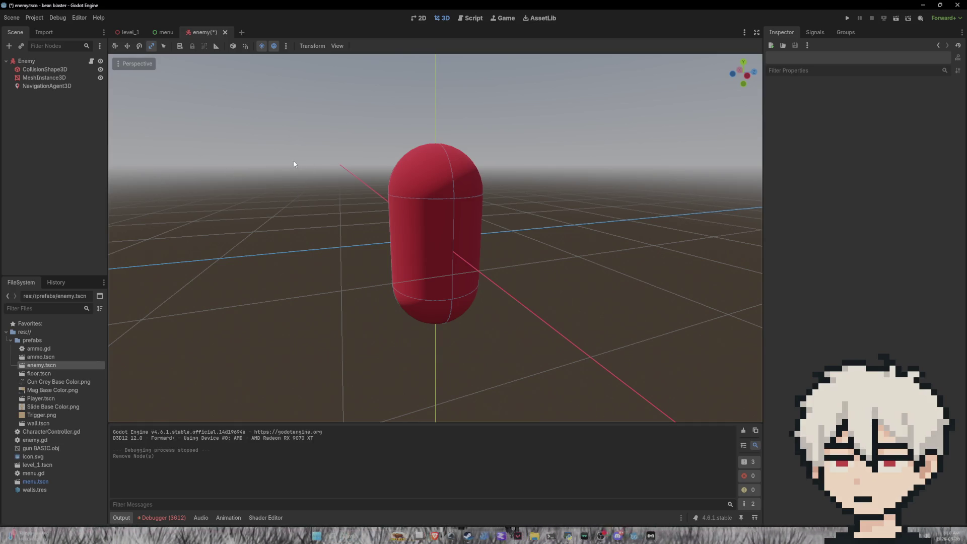
click(38, 64)
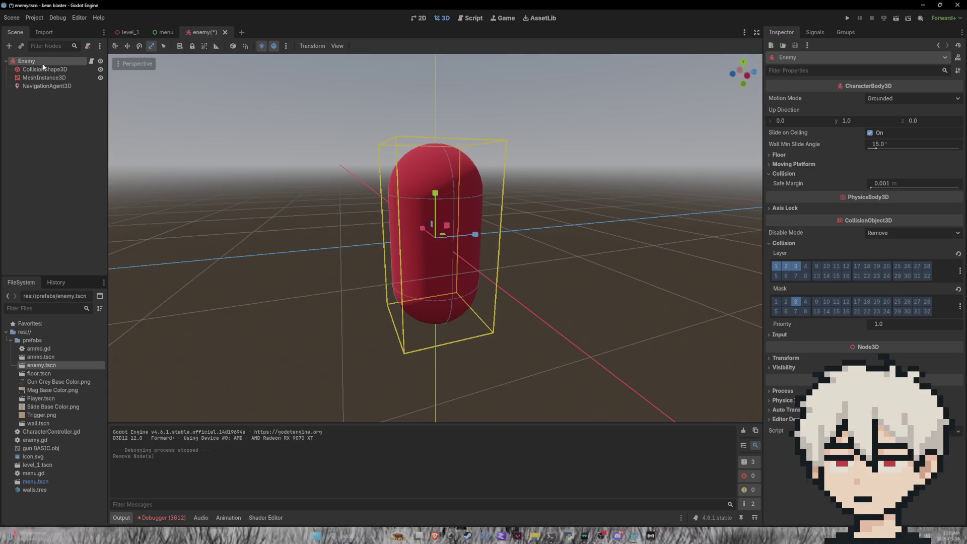
right_click(50, 61)
click(80, 70)
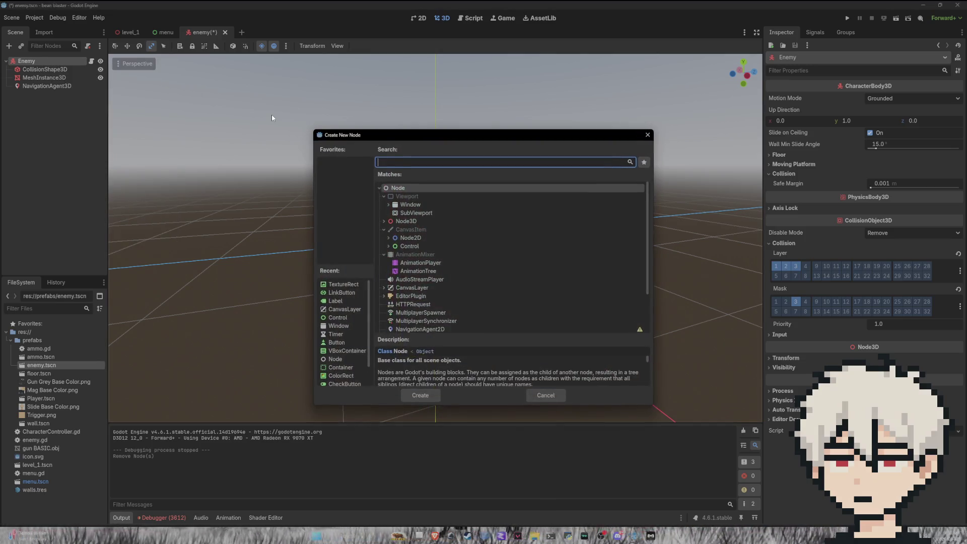
text(area)
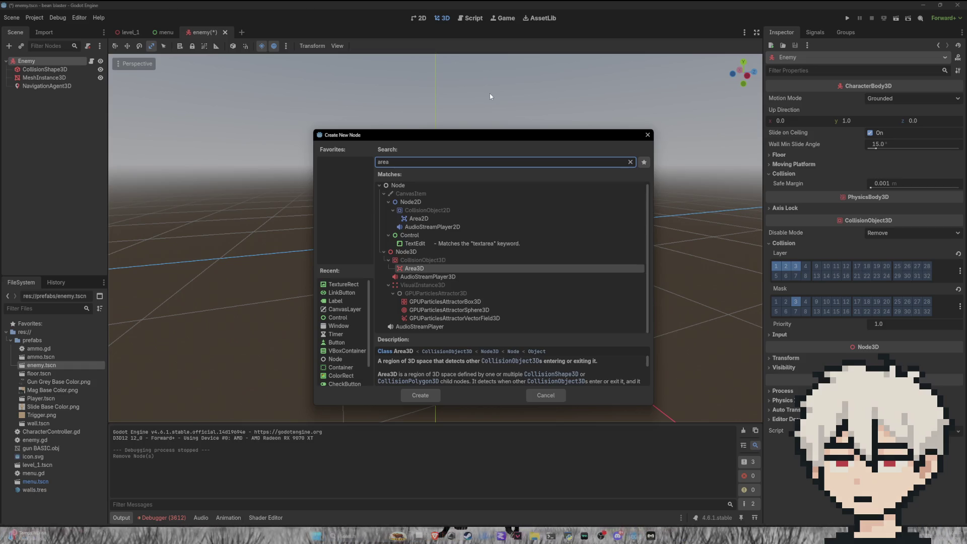
click(432, 396)
drag(546, 245, 521, 285)
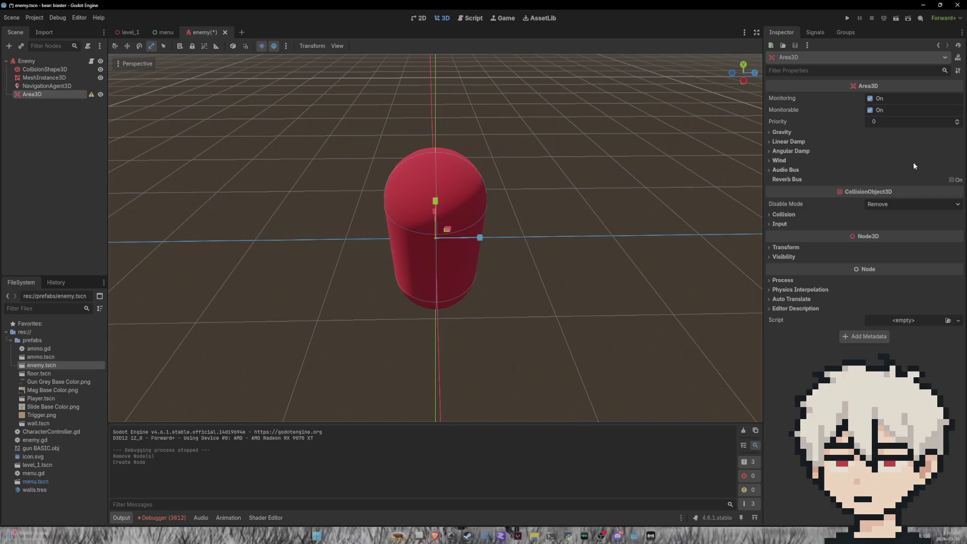
key(ctrl+z)
key(ctrl+z)
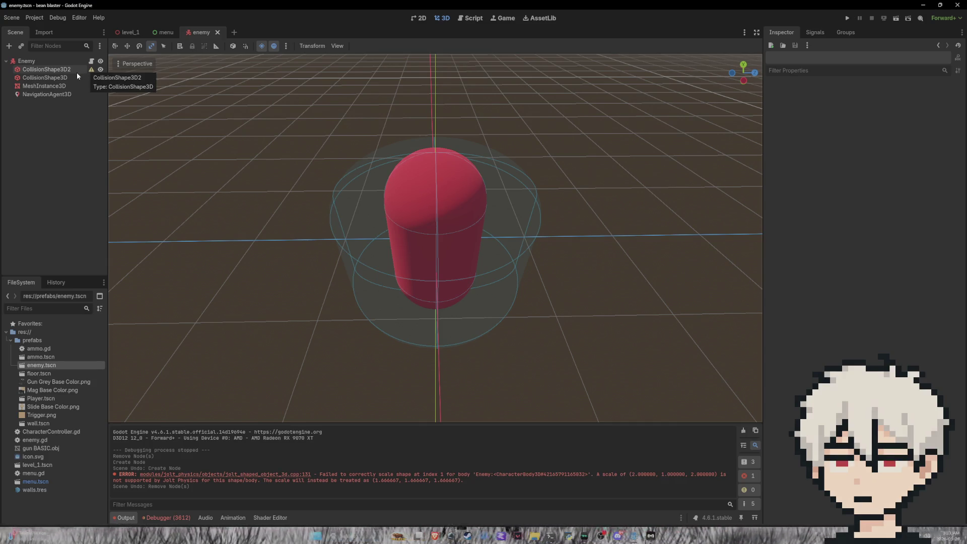
Add an Area3D child to Enemy and drag CollisionShape3D2 inside it.
click(8, 46)
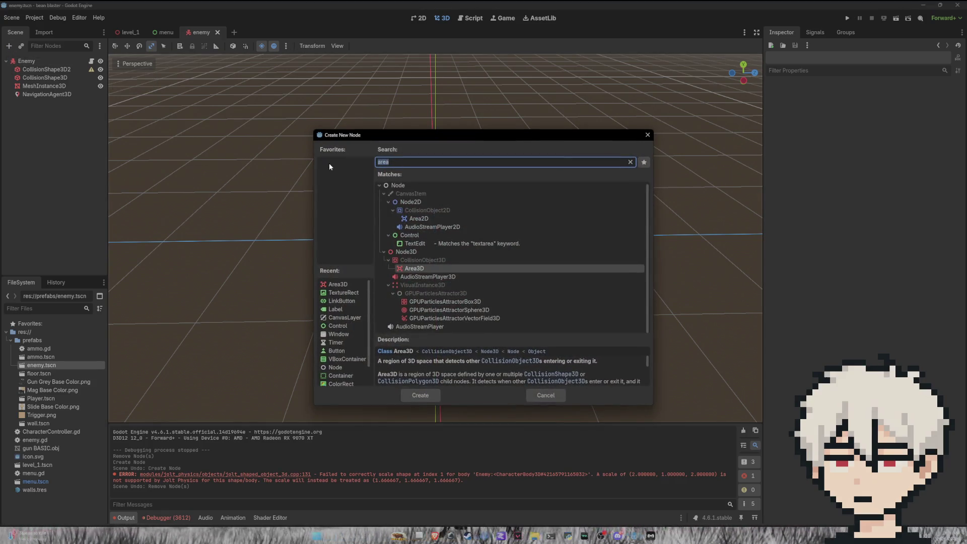
click(420, 395)
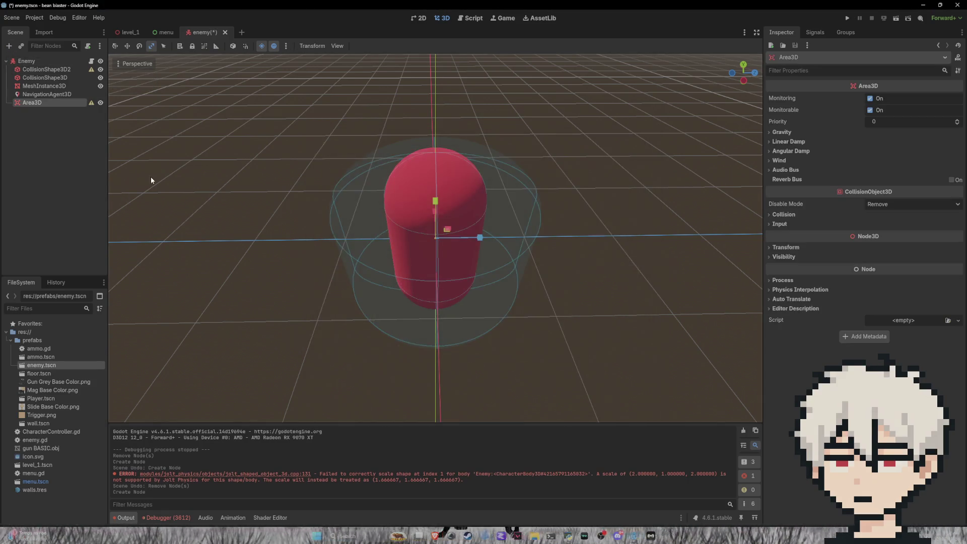
mouse_move(55, 69)
mouse_down()
mouse_move(66, 121)
mouse_move(51, 105)
mouse_up()
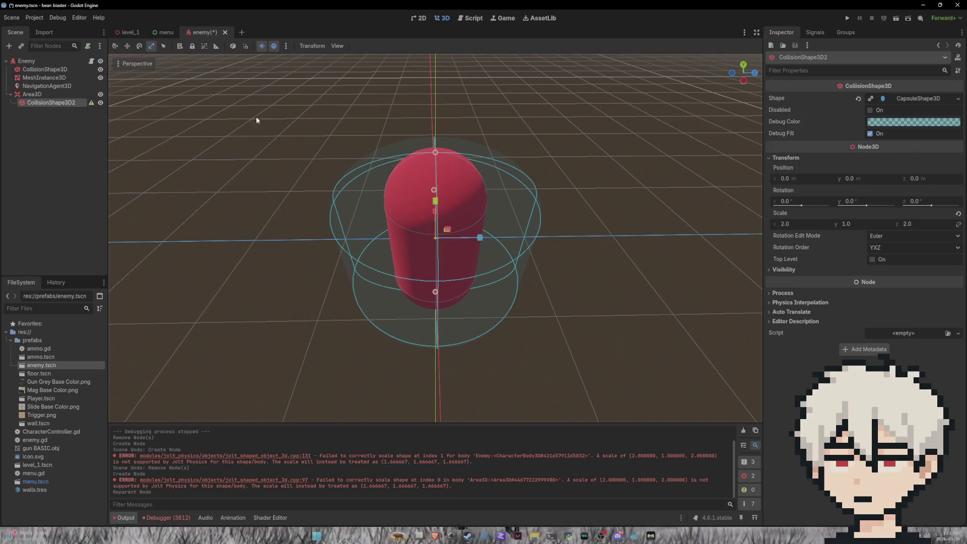
mouse_move(92, 104)
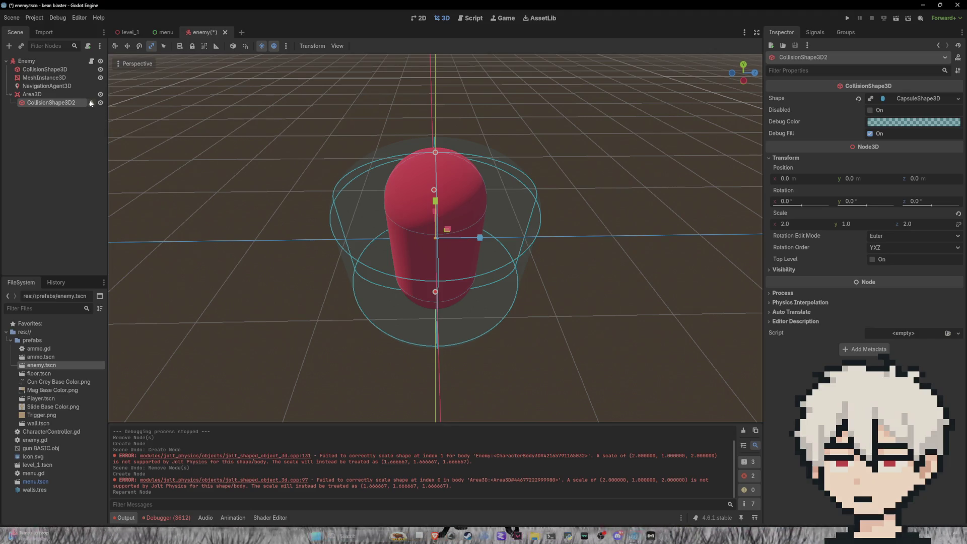
click(52, 94)
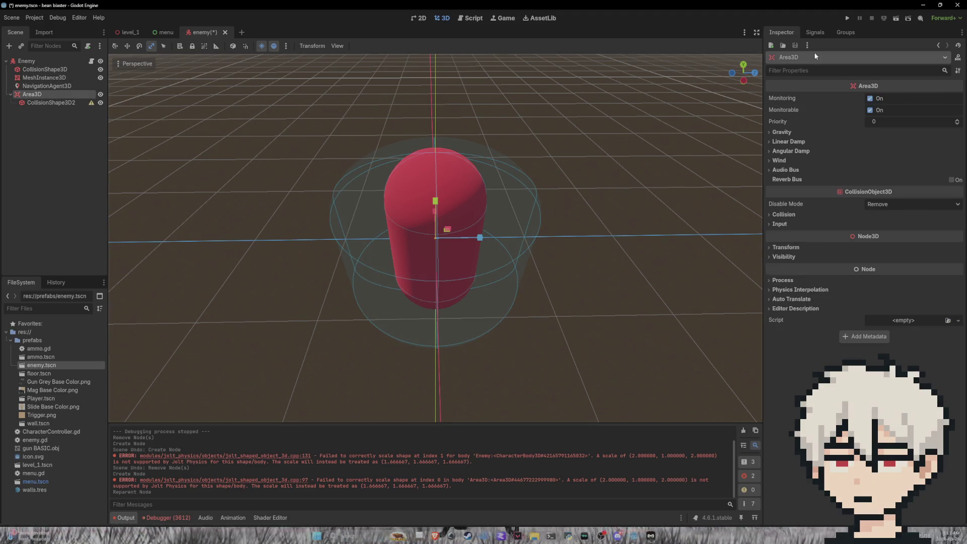
Connect the Area3D's body_entered signal to enemy.gd from the Node Signals tab.
click(815, 32)
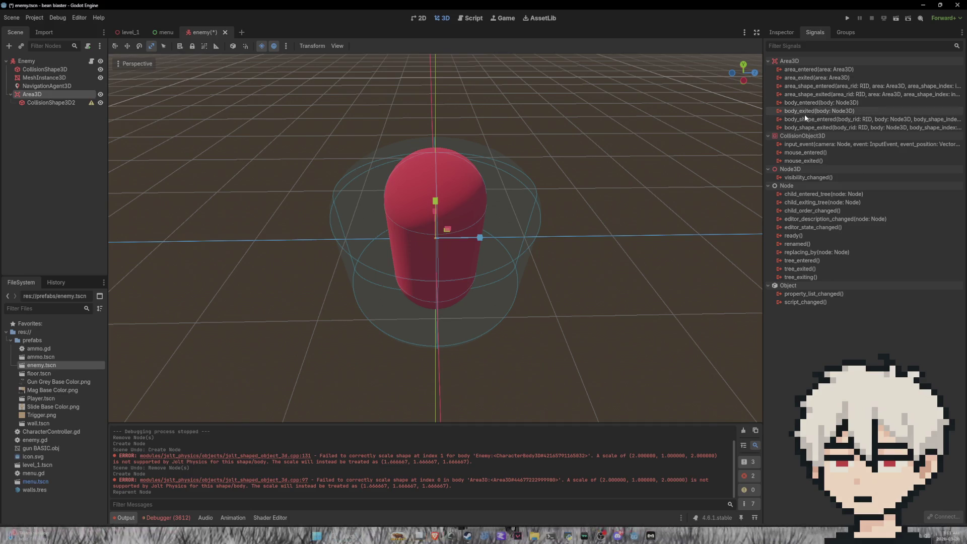
mouse_move(811, 116)
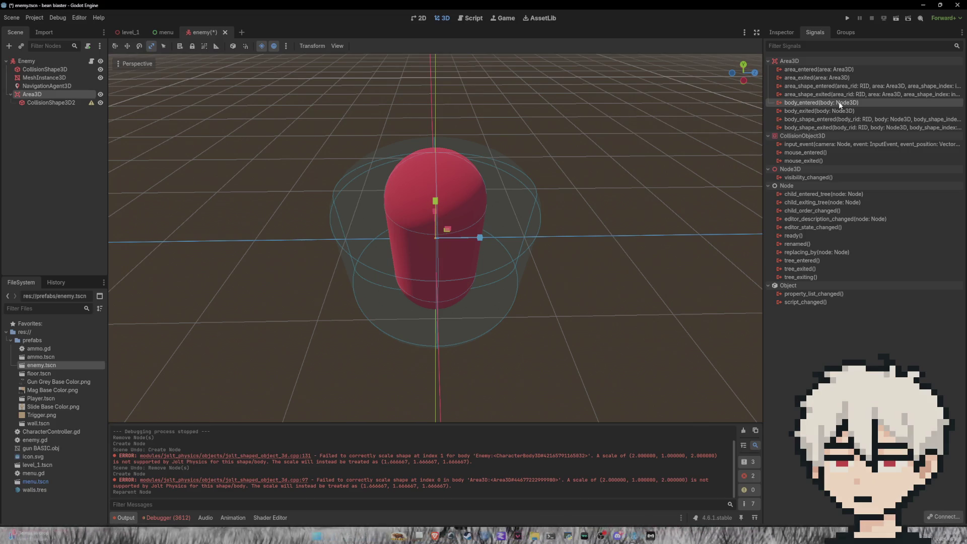
double_click(839, 103)
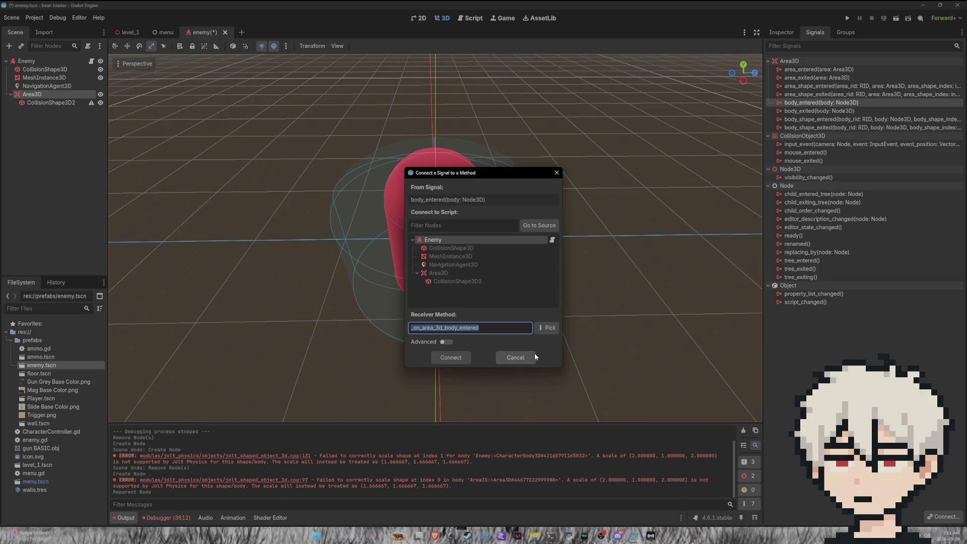
click(457, 358)
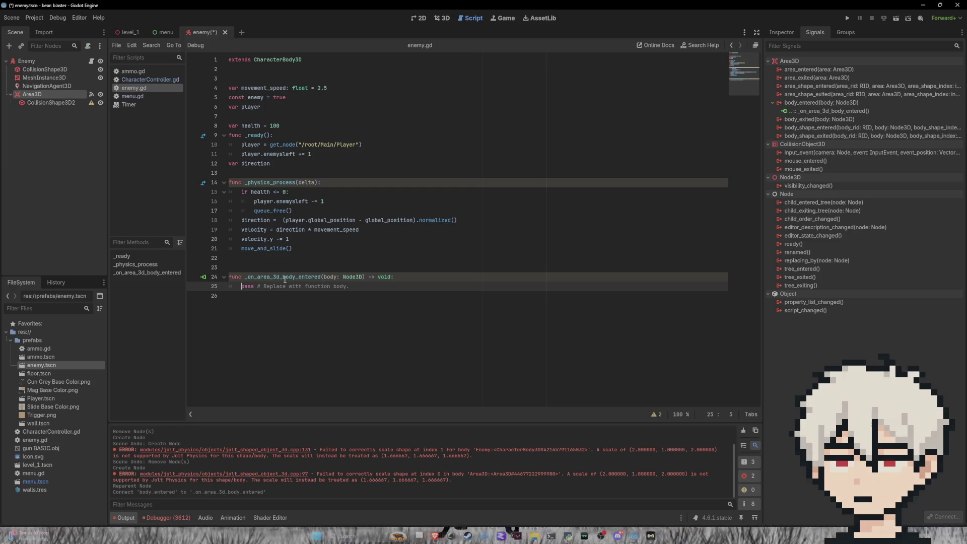
Declare 'var harmPlayer = false' below the player variable in enemy.gd.
click(250, 114)
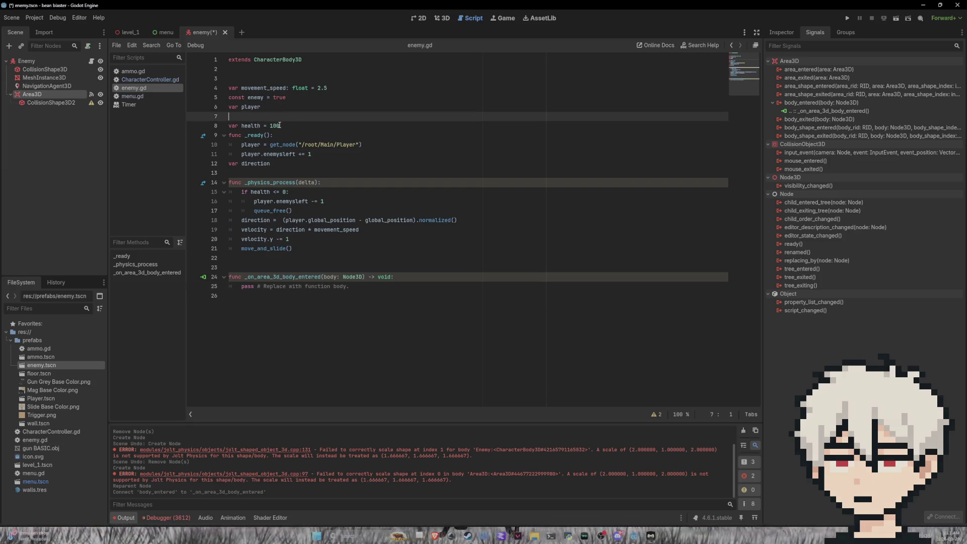
key(Return)
key(Up)
text(r harm)
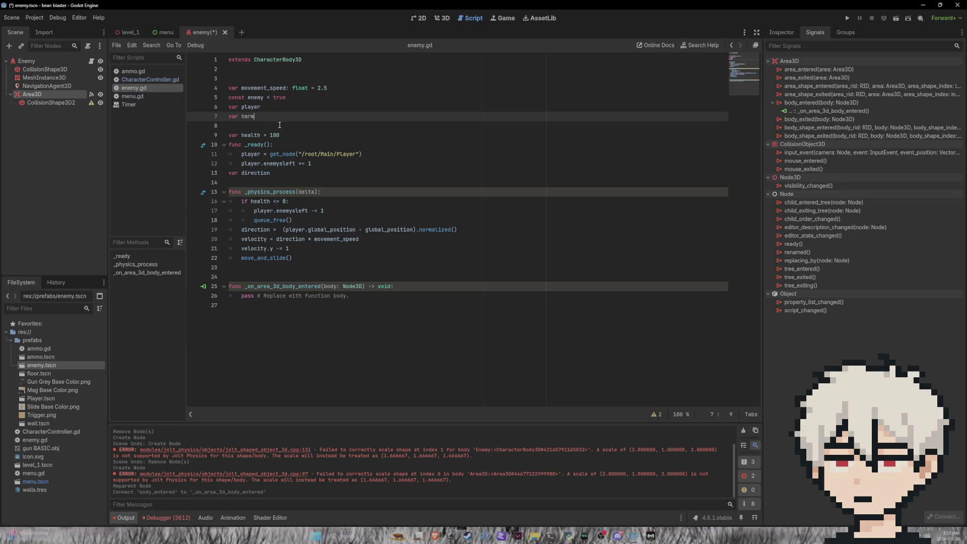
text(Player = false)
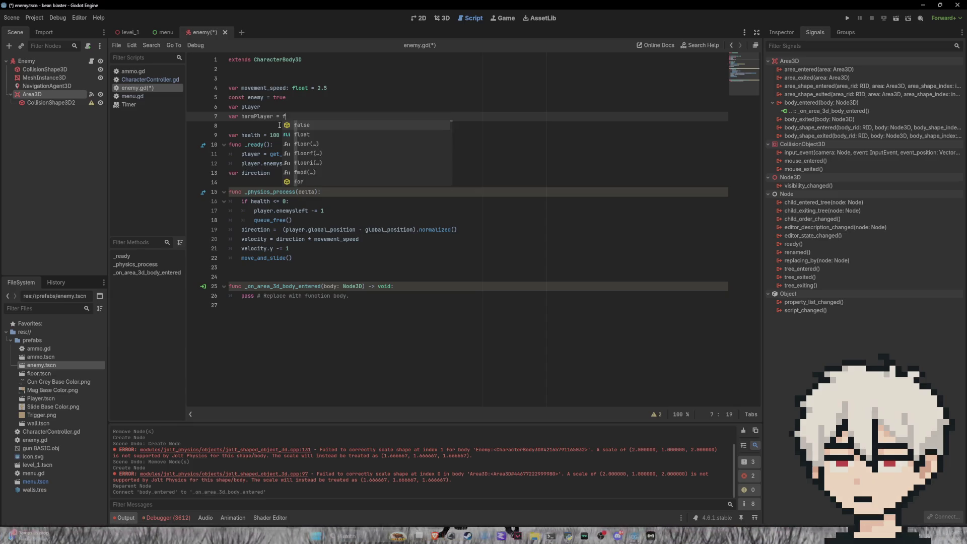
Replace pass in _on_area_3d_body_entered with 'if body == player: harmPlayer = true'.
drag(351, 295, 242, 297)
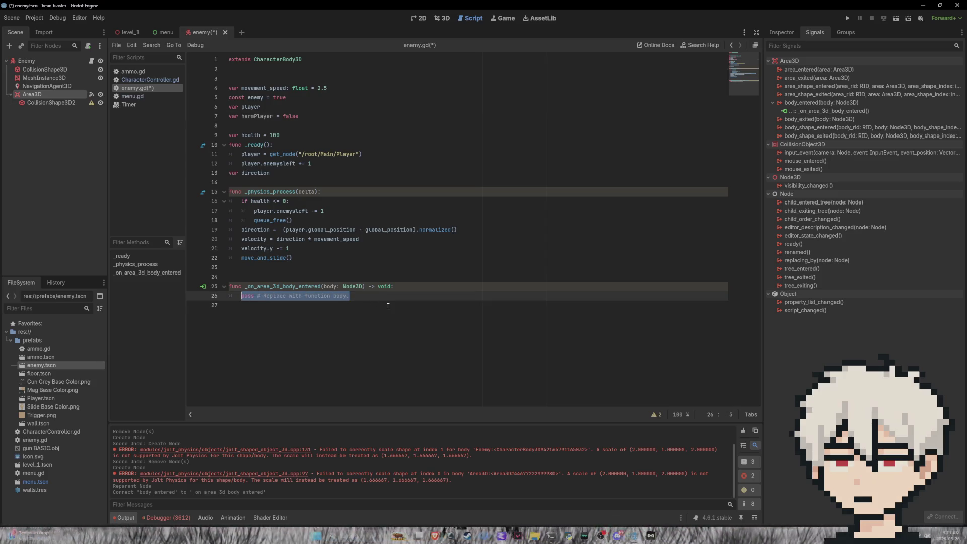
text(if)
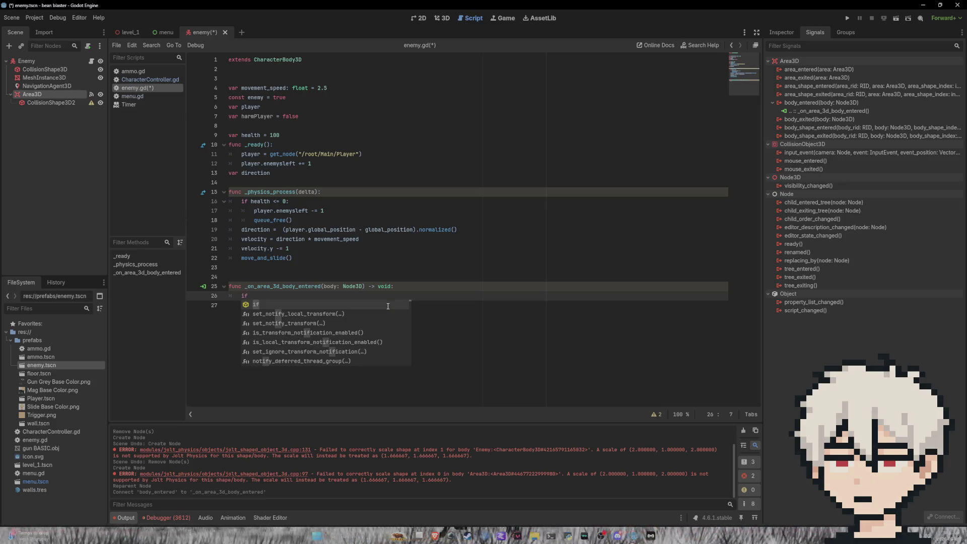
text( body == )
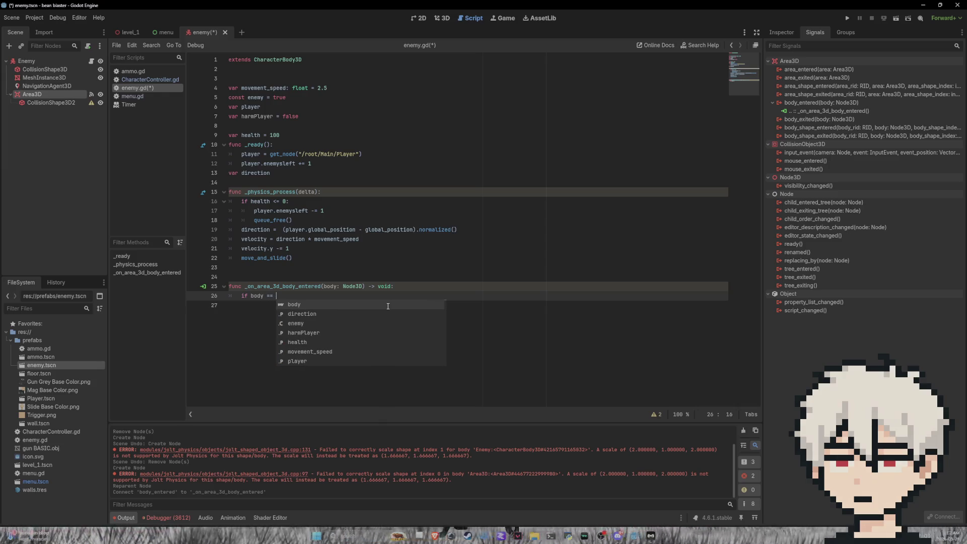
text(player)
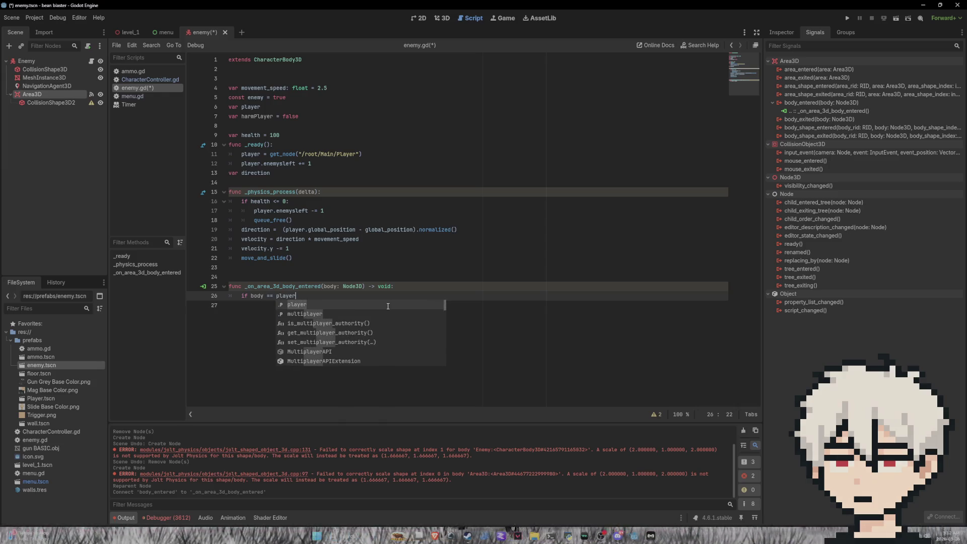
text(:)
key(Return)
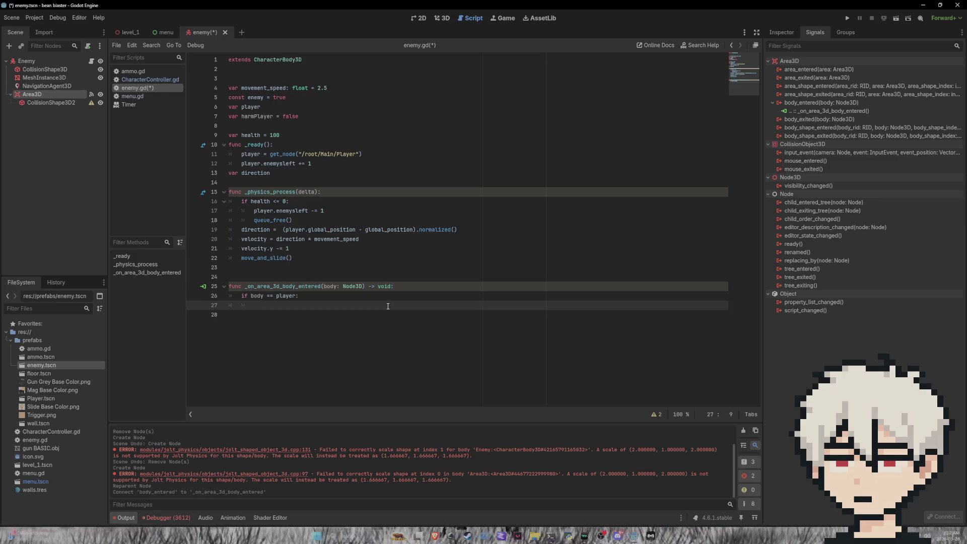
text(harm)
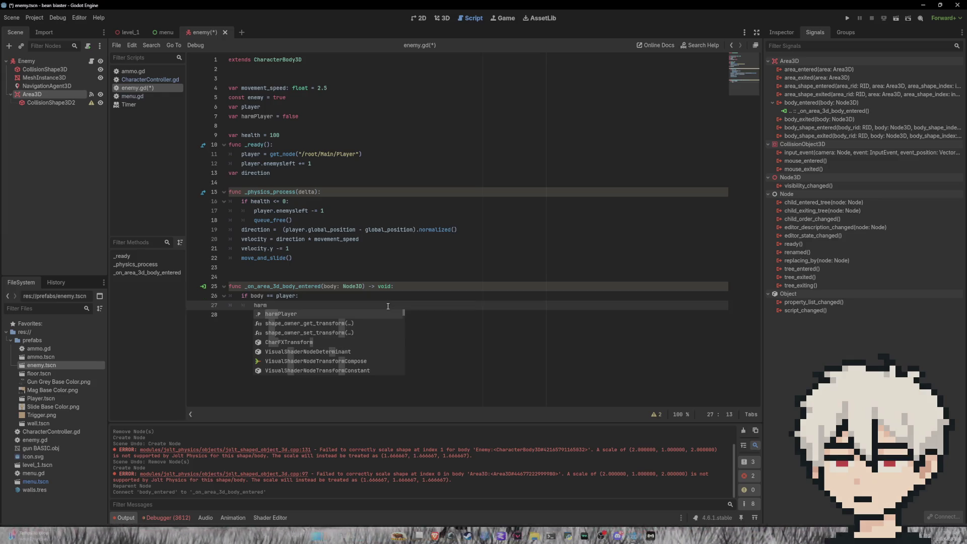
key(Return)
text(= )
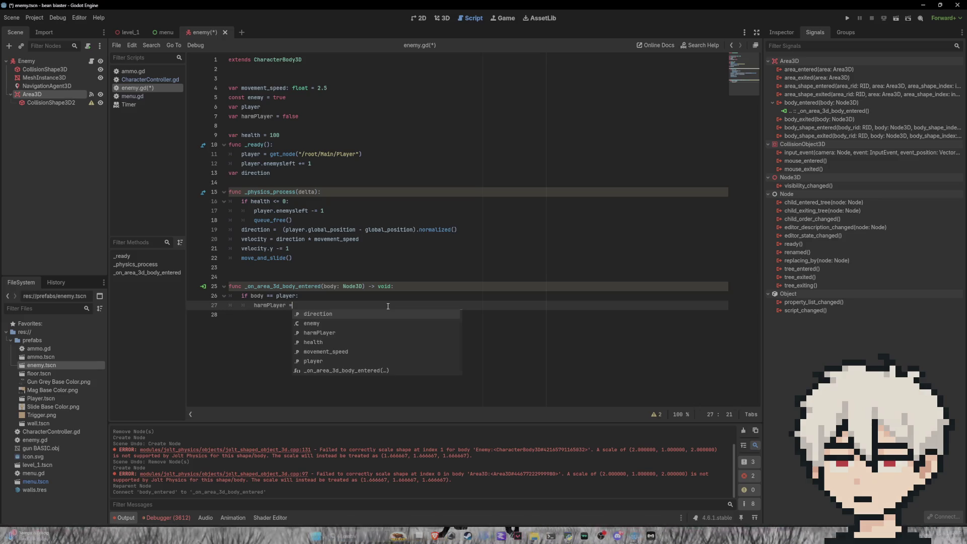
text(true)
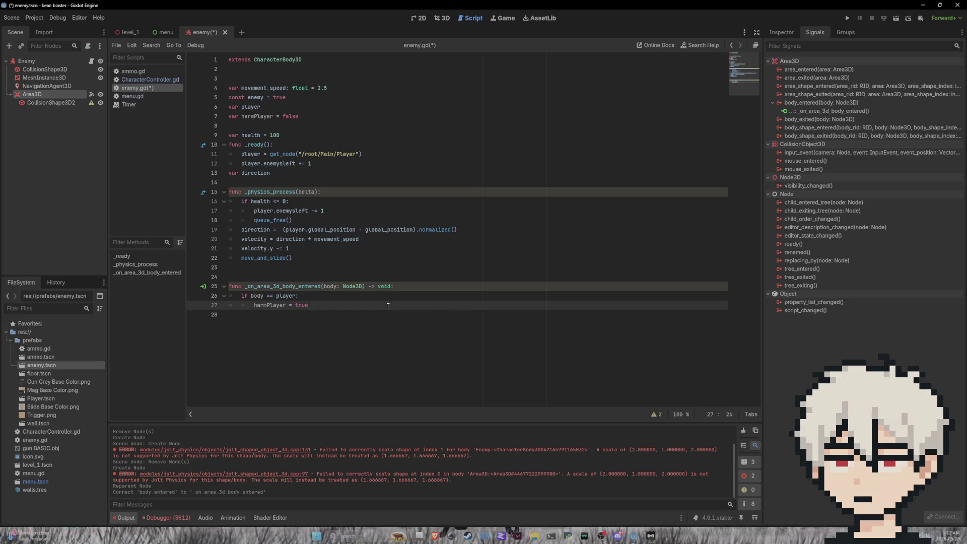
double_click(834, 120)
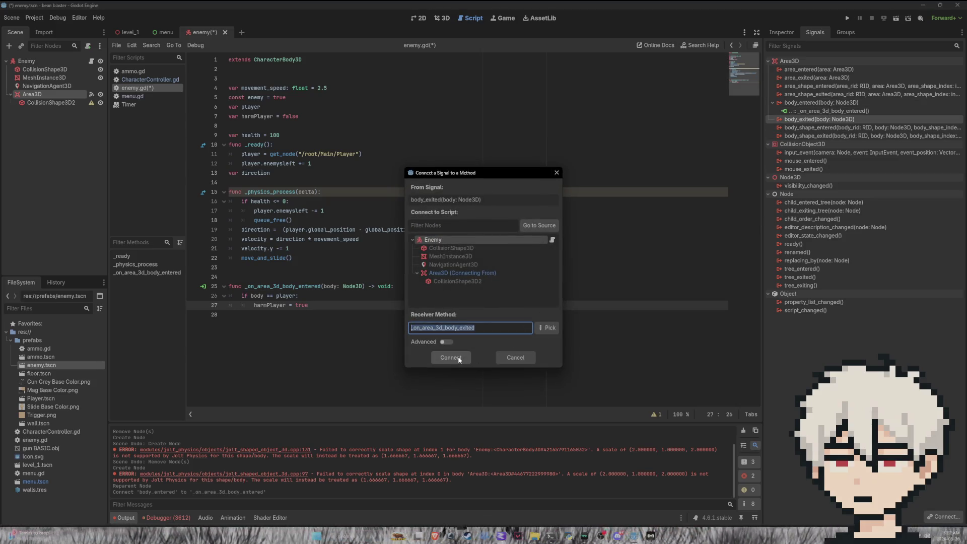
Connect body_exited and make its handler set harmPlayer = false when the player leaves, then save.
click(451, 357)
drag(309, 306, 218, 298)
key(ctrl+c)
drag(351, 343, 236, 344)
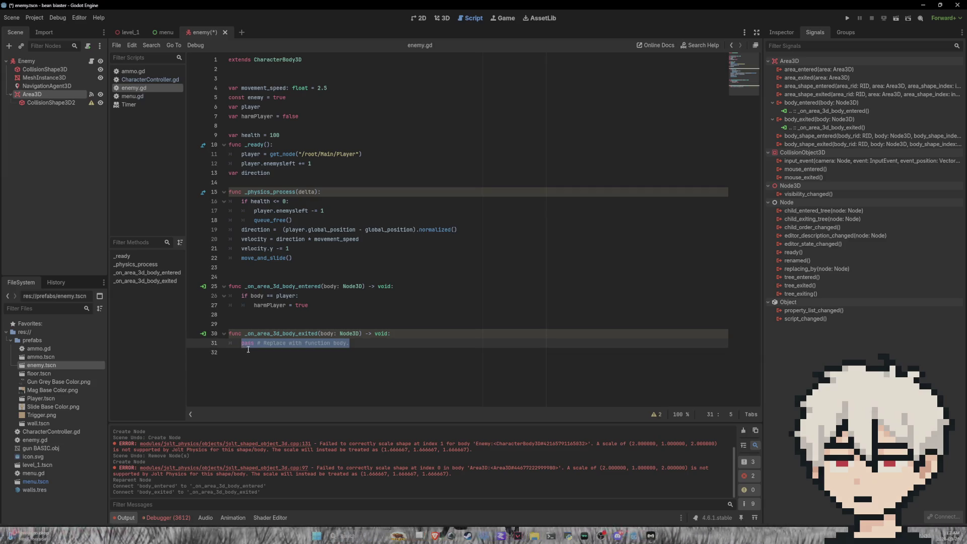
key(ctrl+v)
key(BackSpace)
key(BackSpace)
key(BackSpace)
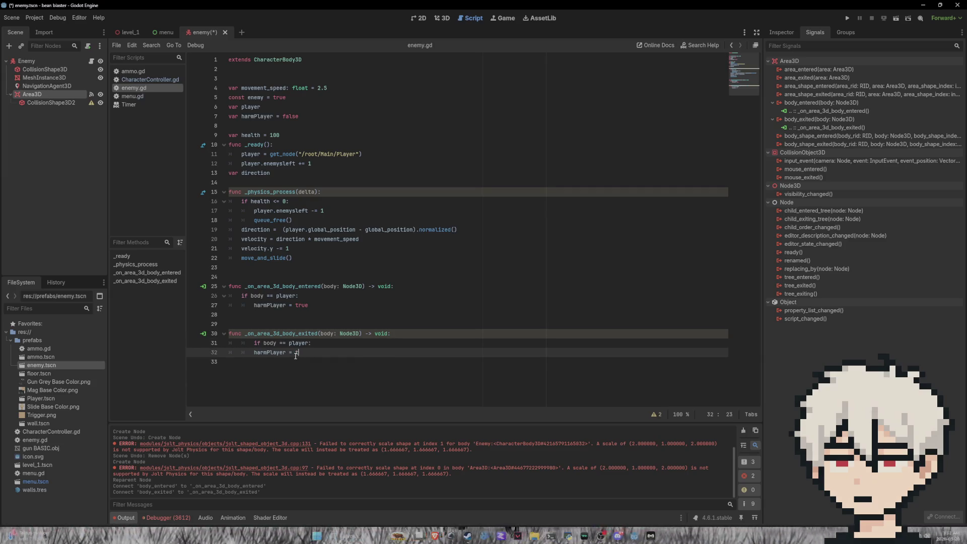
text(false)
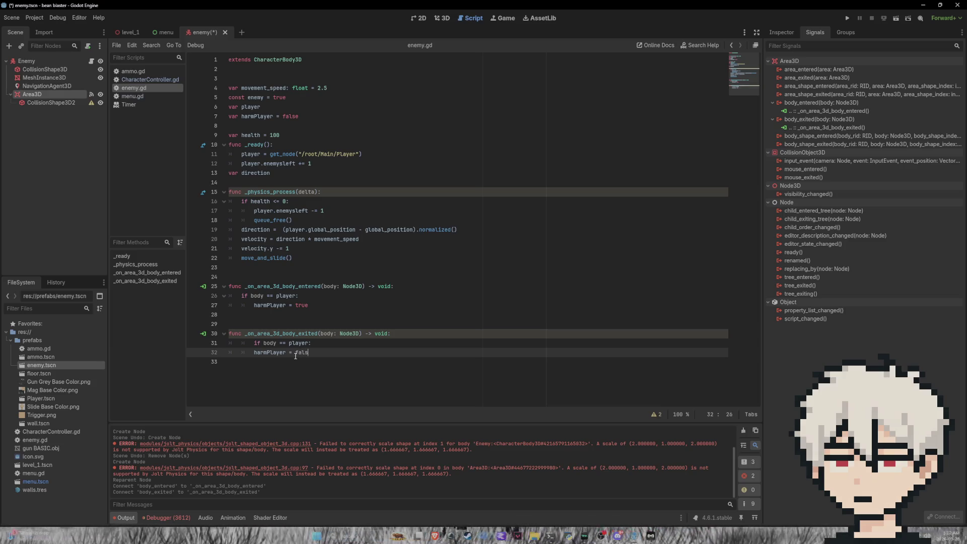
click(253, 343)
key(BackSpace)
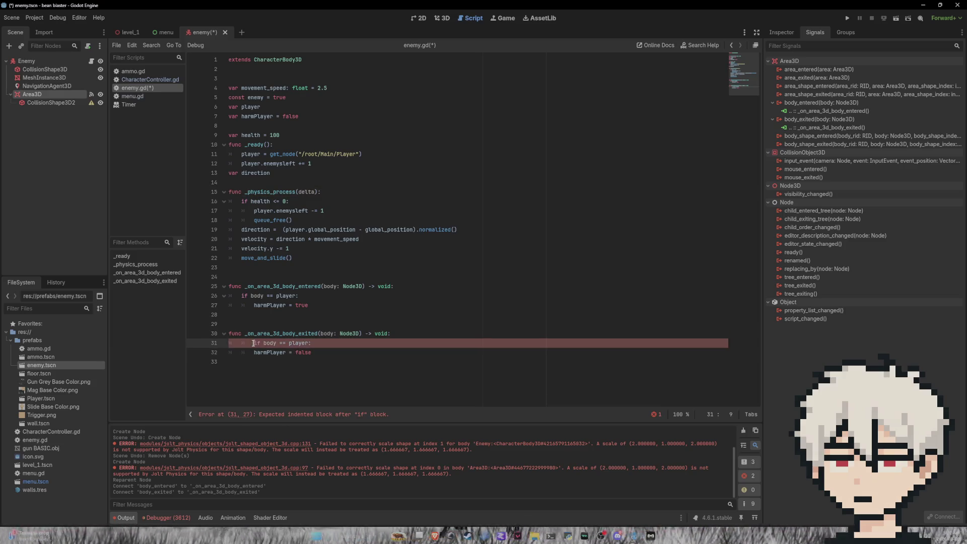
key(ctrl+s)
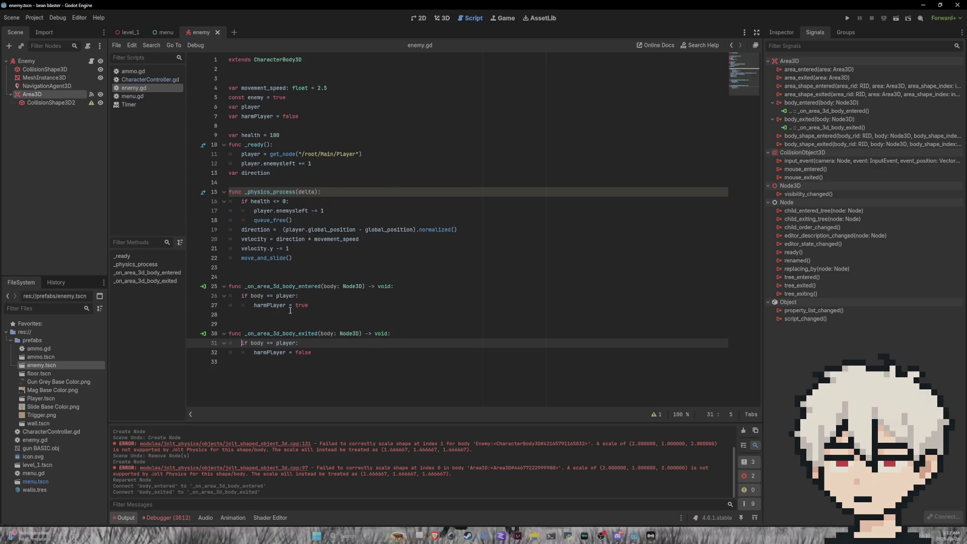
click(304, 248)
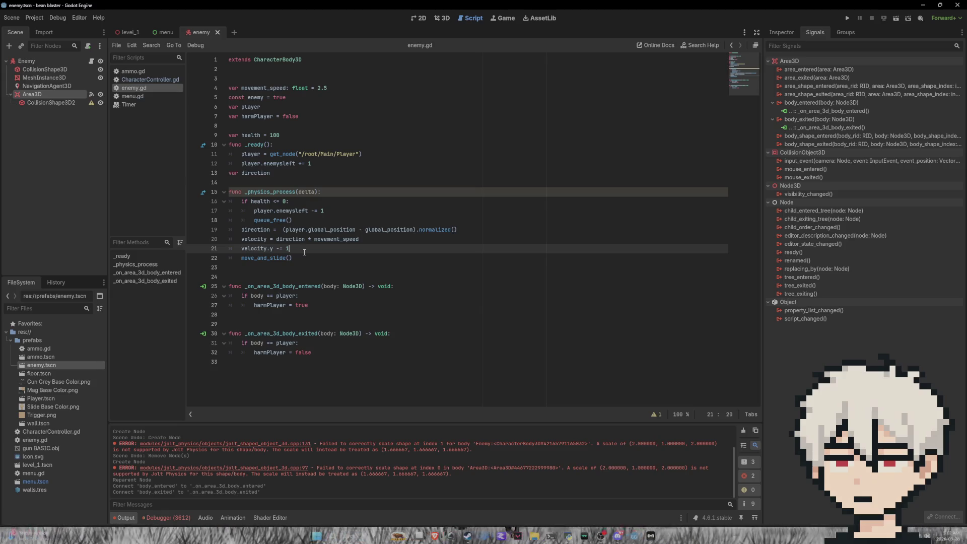
Add 'if harmPlayer: player.health -= 25' to _physics_process, save, and open CharacterController.gd.
key(Return)
text(if)
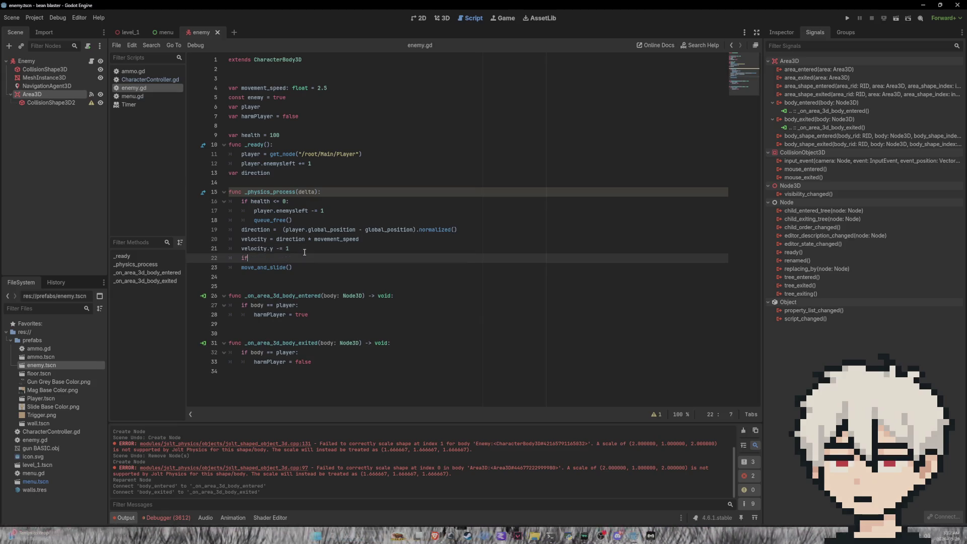
text( harm)
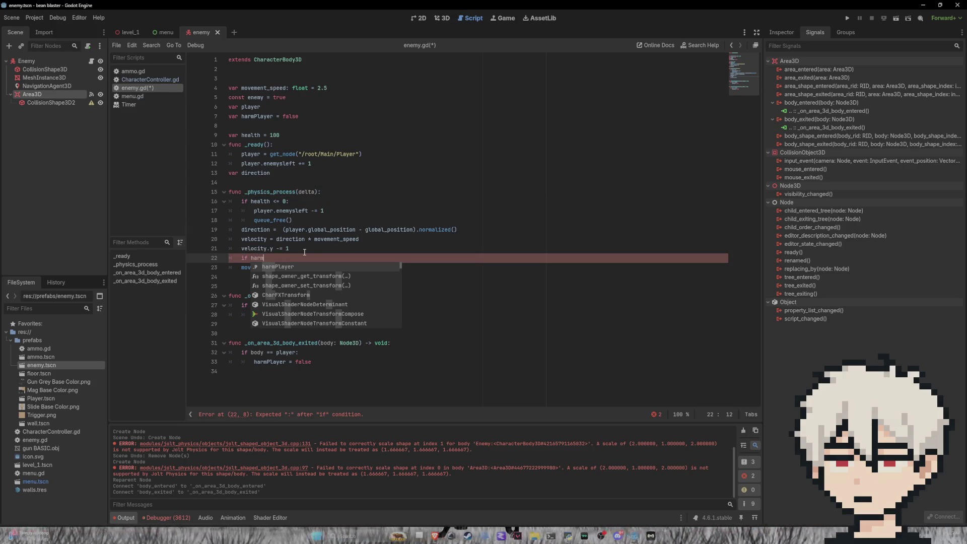
key(Return)
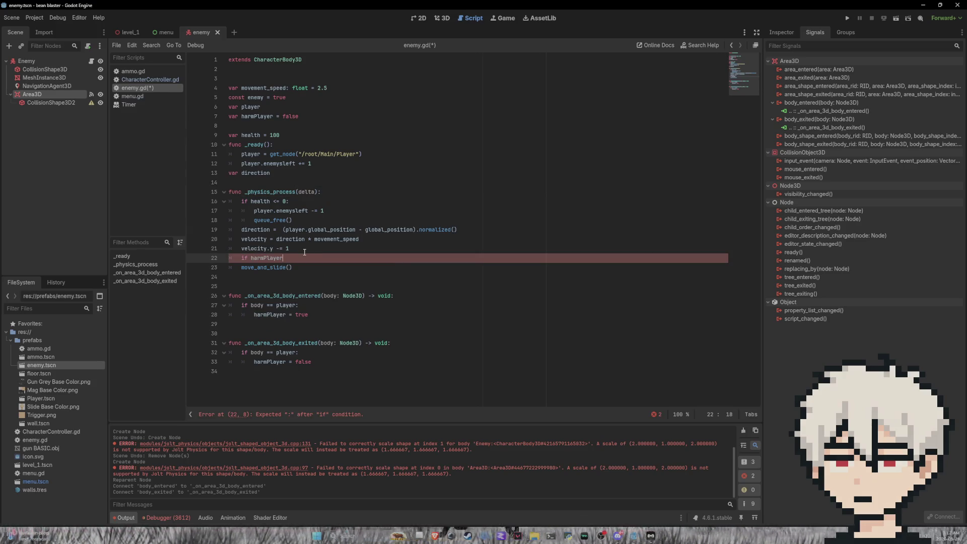
text(:)
key(Return)
text(pla)
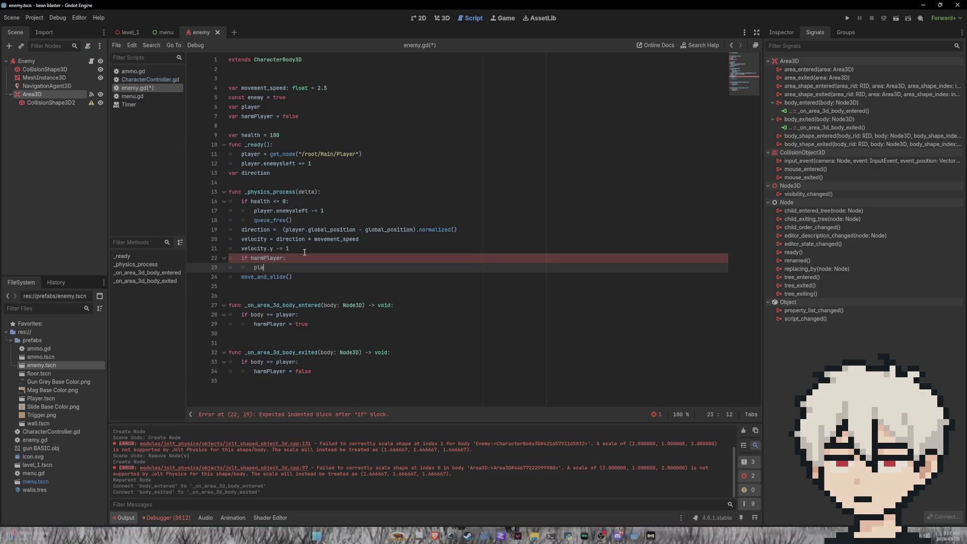
text(yer.)
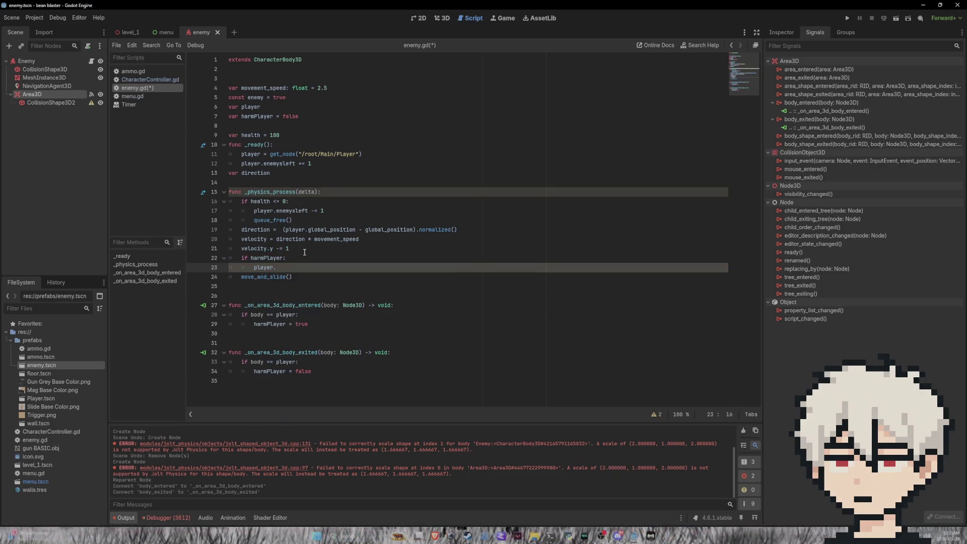
text(health )
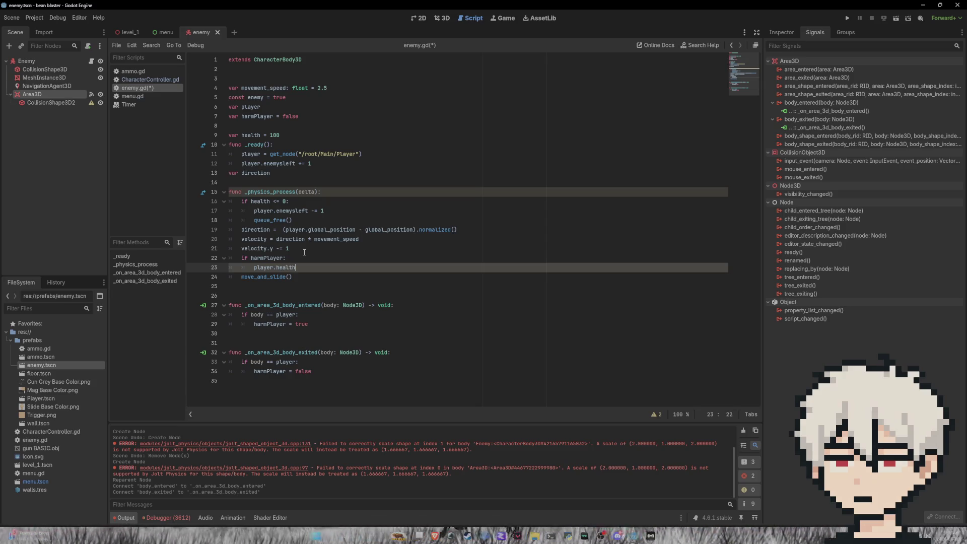
text(-)
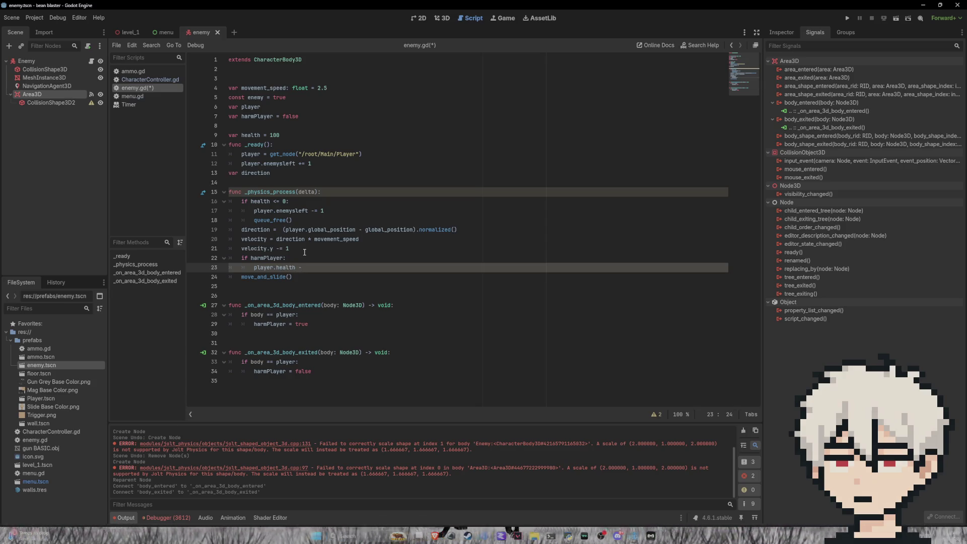
text(= 25)
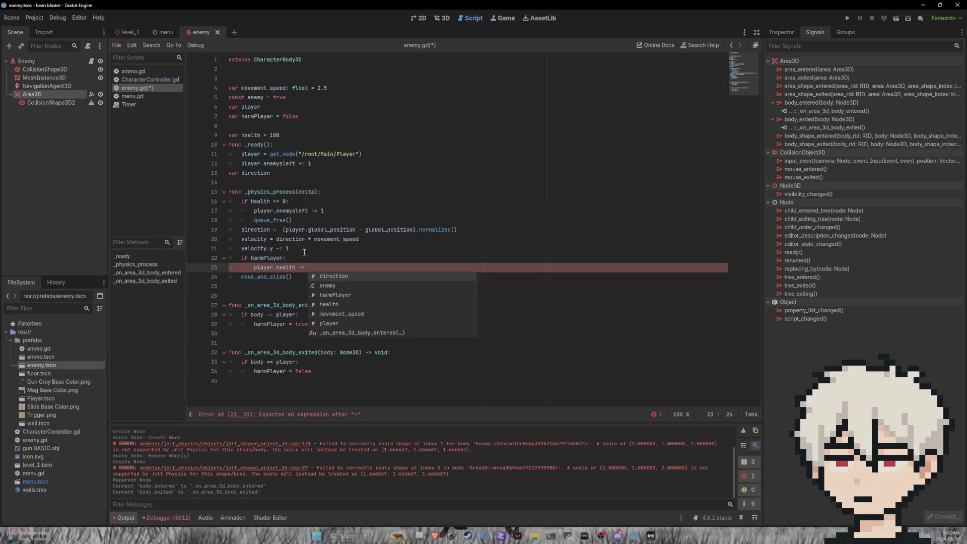
key(ctrl+s)
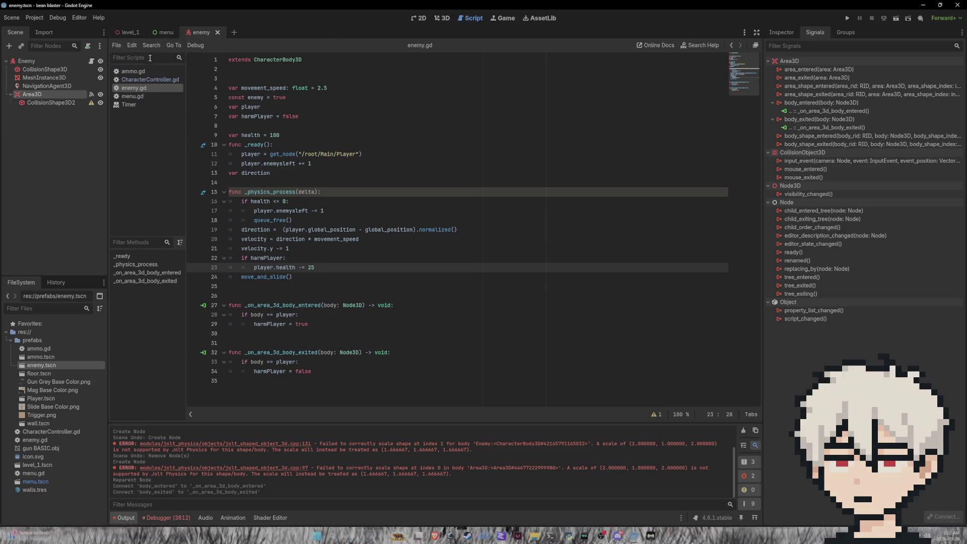
click(150, 79)
scroll(319, 218, down, 9)
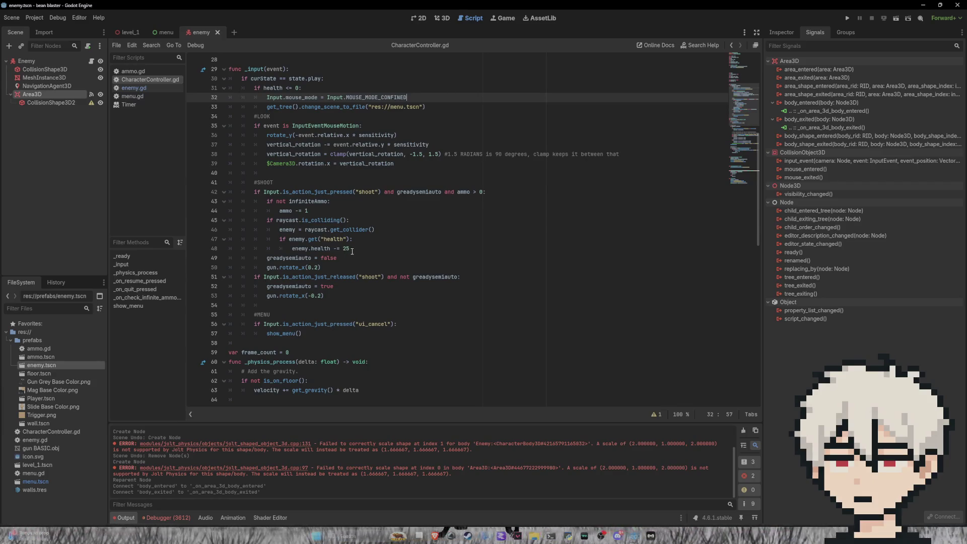
Cut the timed frame_count damage block (lines 84–89) from CharacterController.gd and switch to enemy.gd.
scroll(338, 269, down, 1)
scroll(338, 269, down, 8)
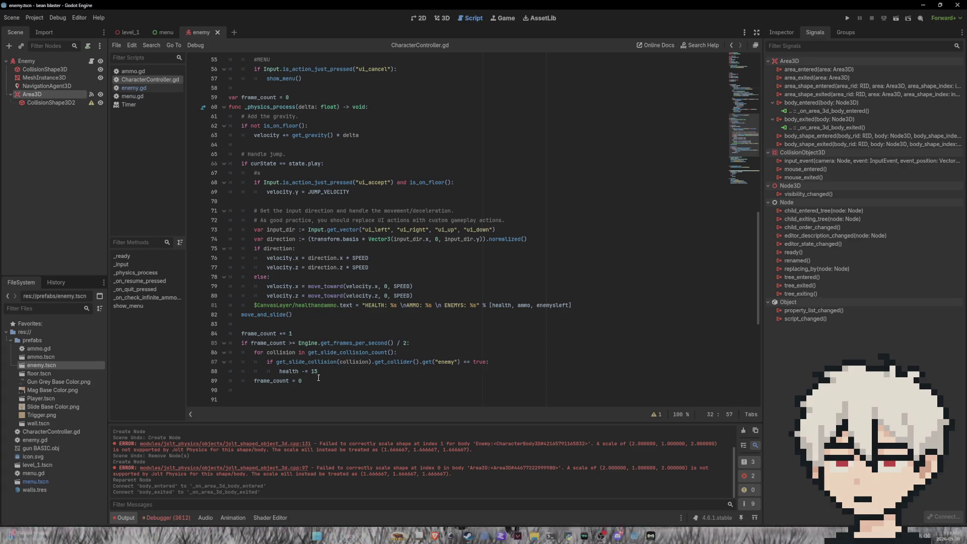
double_click(311, 372)
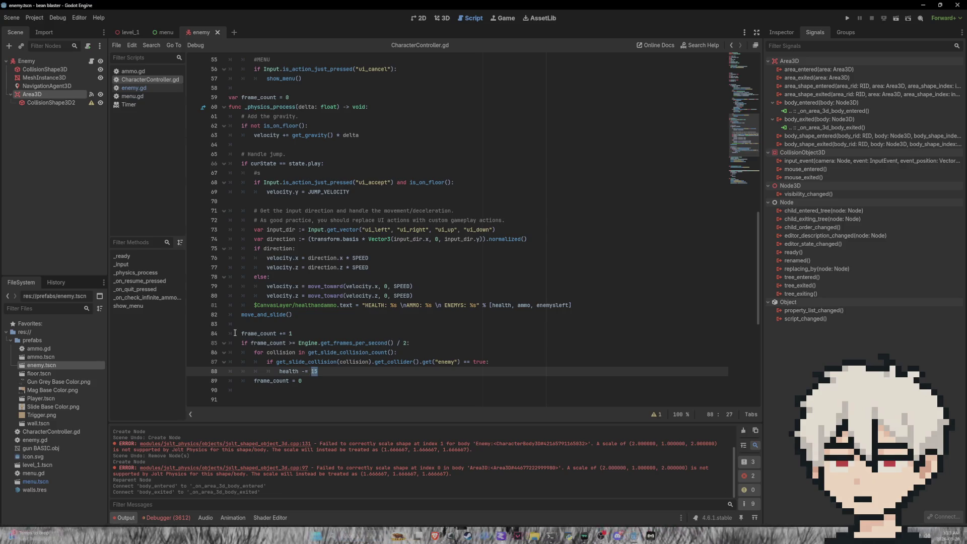
drag(242, 334, 317, 382)
key(ctrl+c)
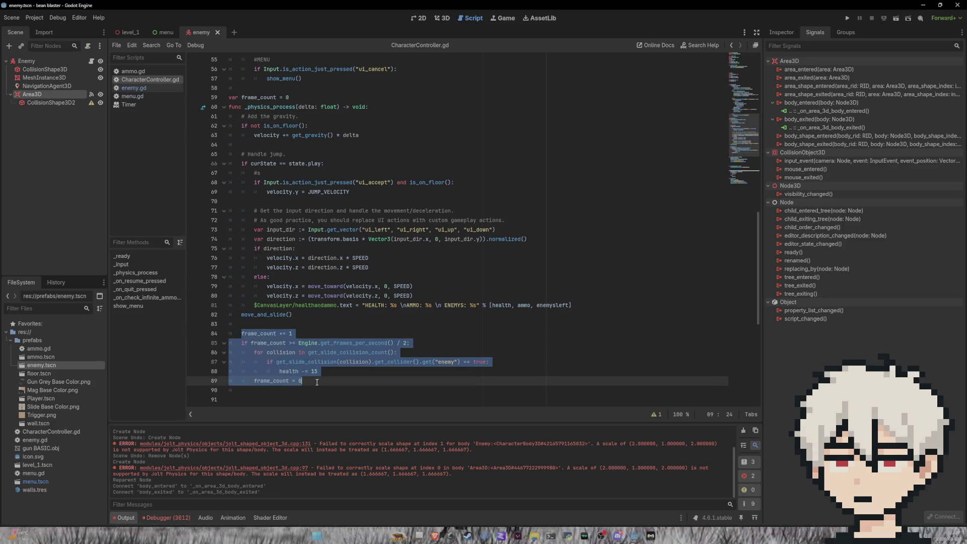
key(BackSpace)
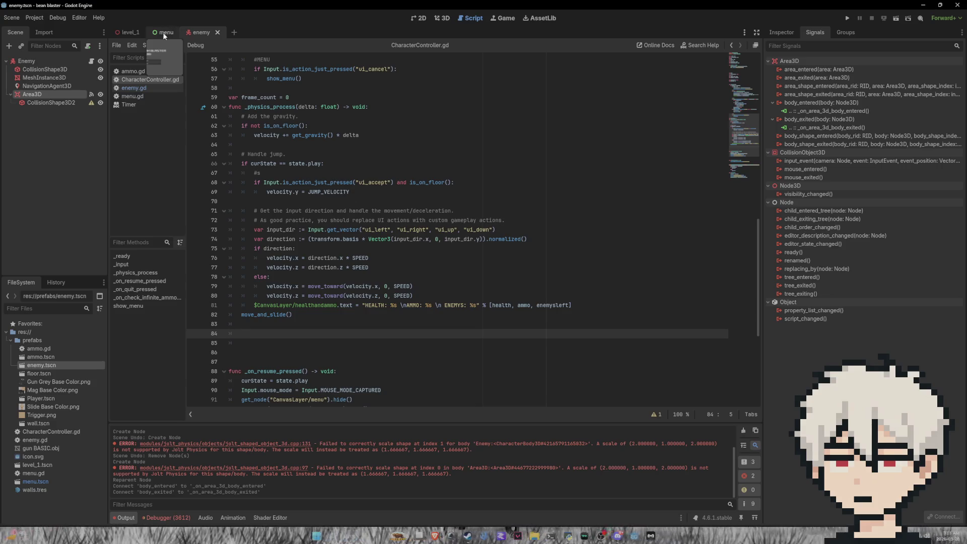
click(137, 86)
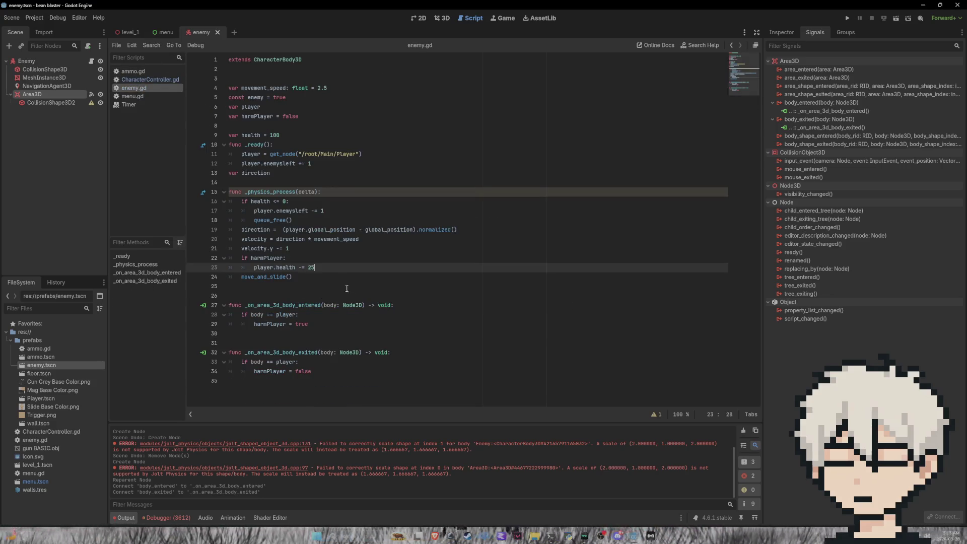
click(312, 276)
Paste the collision-damage block into enemy.gd's physics process and delete the harmPlayer check.
click(329, 270)
key(Return)
key(ctrl+v)
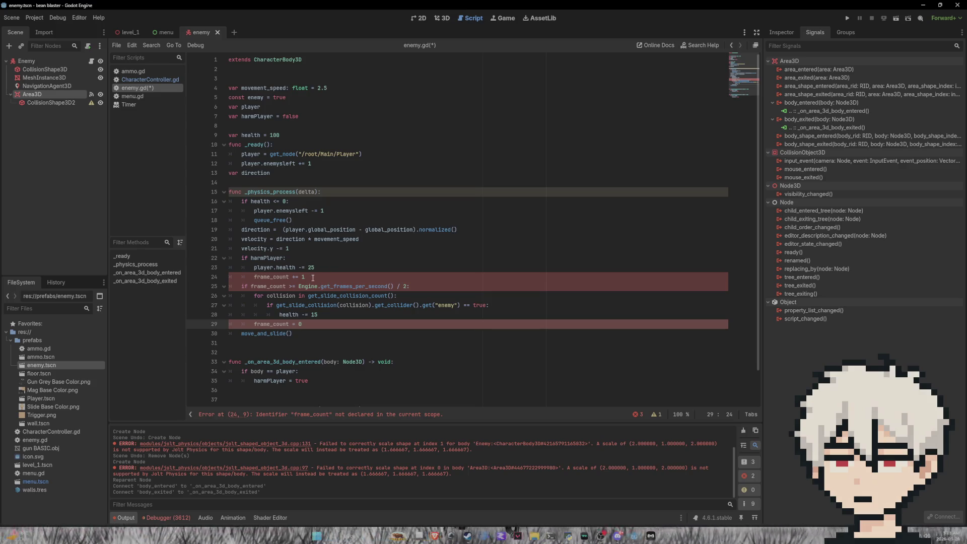
click(256, 276)
key(BackSpace)
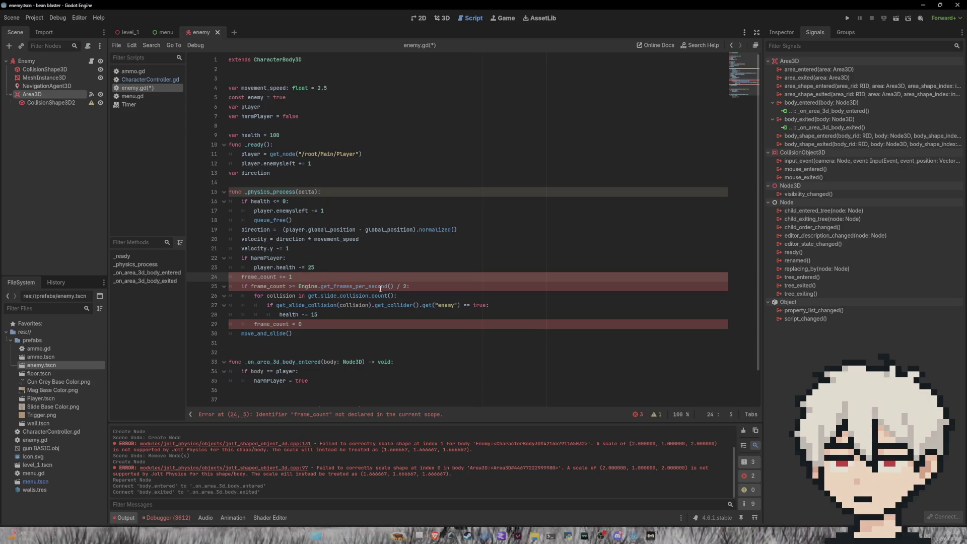
drag(313, 267, 231, 257)
key(BackSpace)
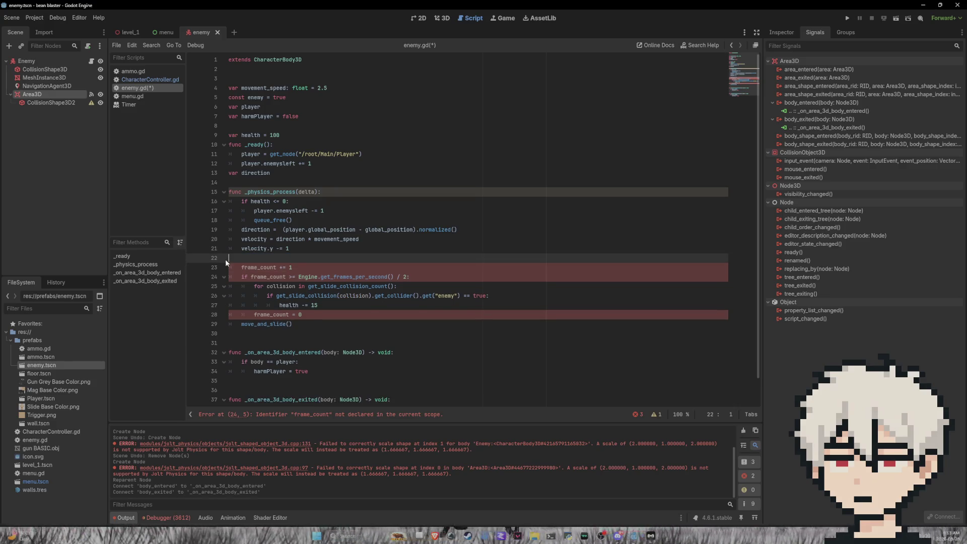
Declare 'var frame_count = 0' among enemy.gd's variables and save.
click(247, 128)
key(Return)
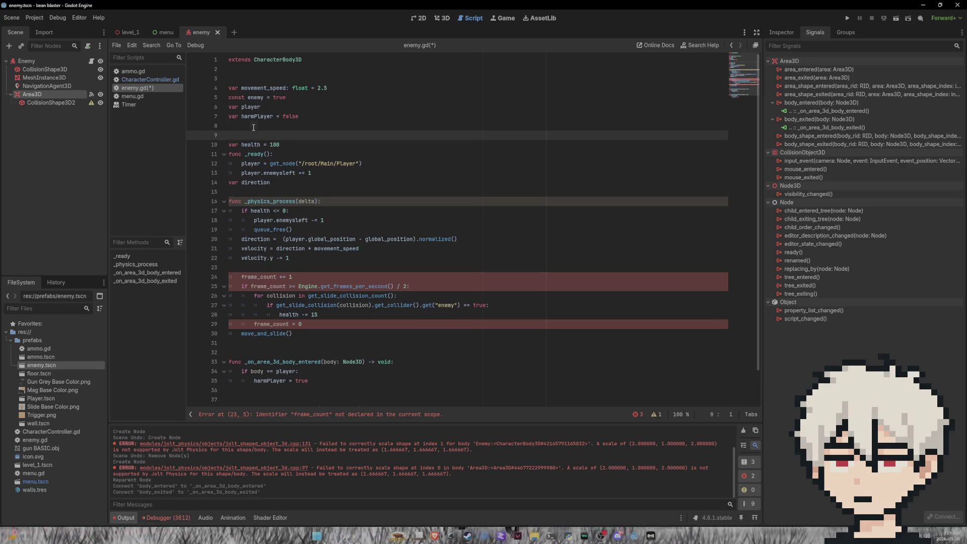
click(254, 127)
text(ar framecount)
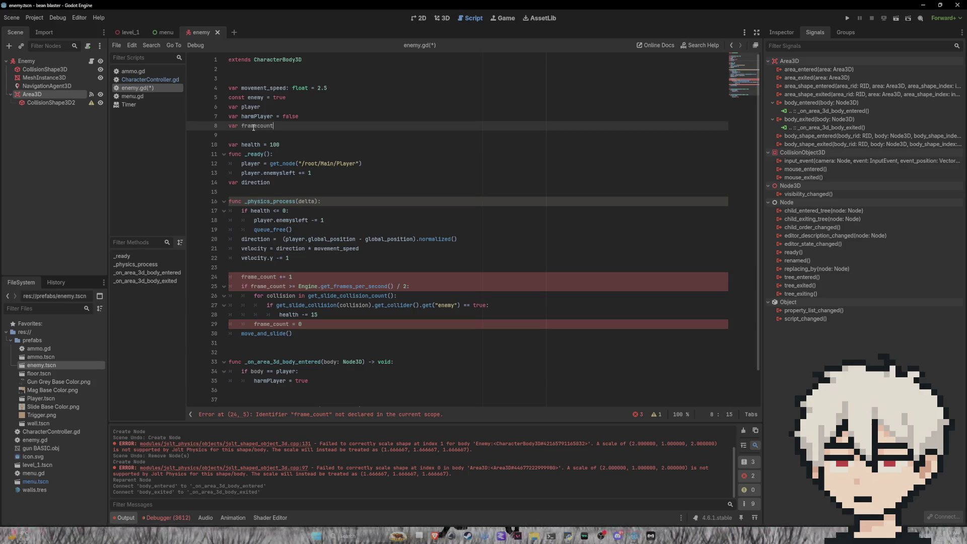
text(_)
key(Right)
key(Right)
key(Right)
text(= 0)
key(ctrl+s)
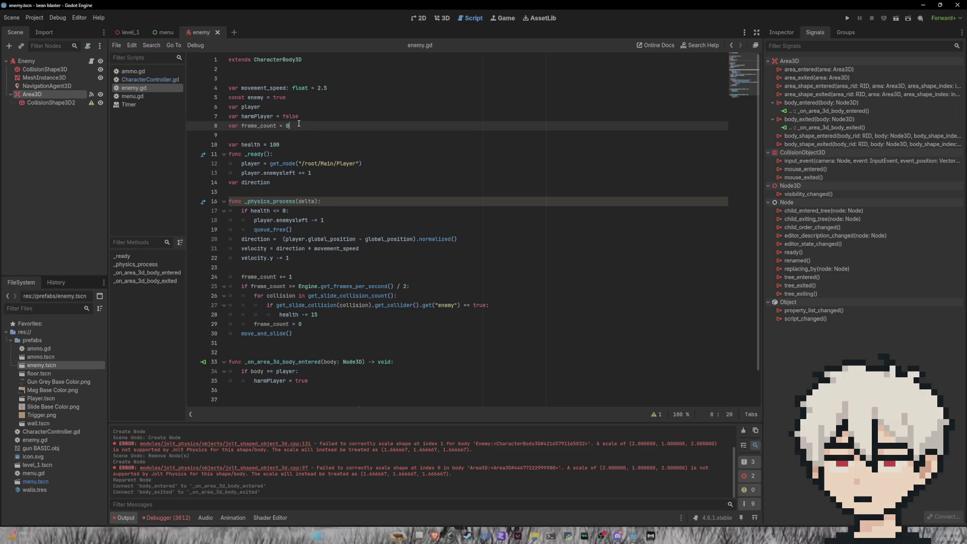
Remove the frame_count declaration and the frame counter increment line from enemy.gd.
drag(299, 126, 230, 126)
key(BackSpace)
key(BackSpace)
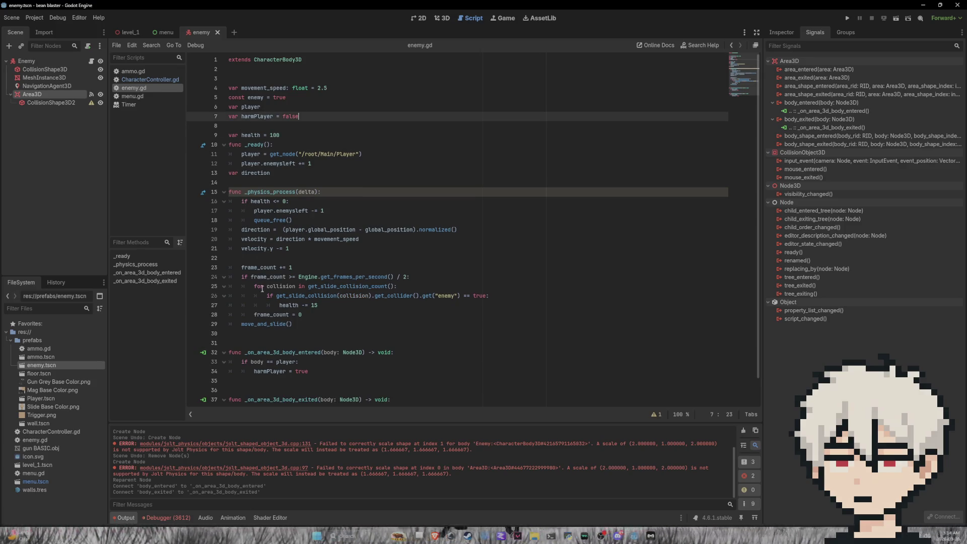
click(242, 267)
text(player.)
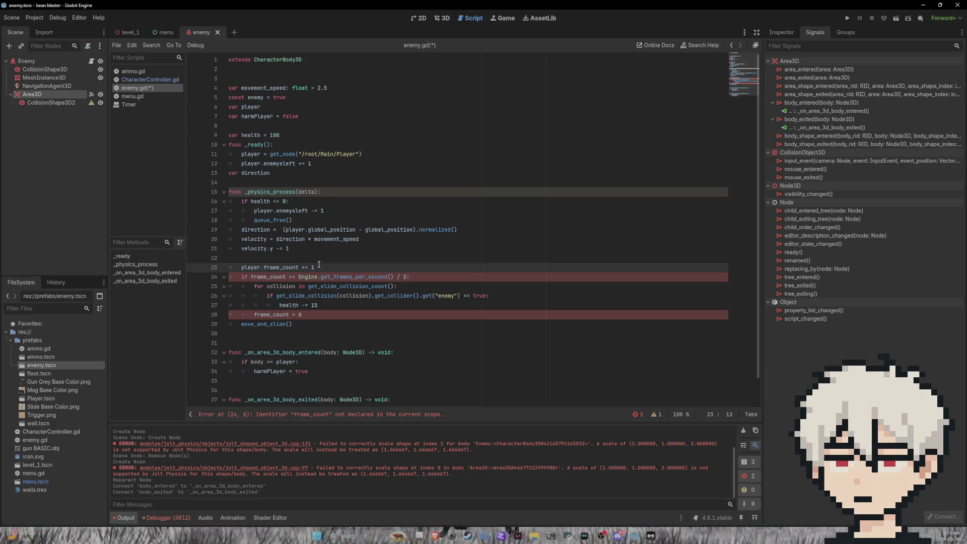
drag(325, 267, 239, 267)
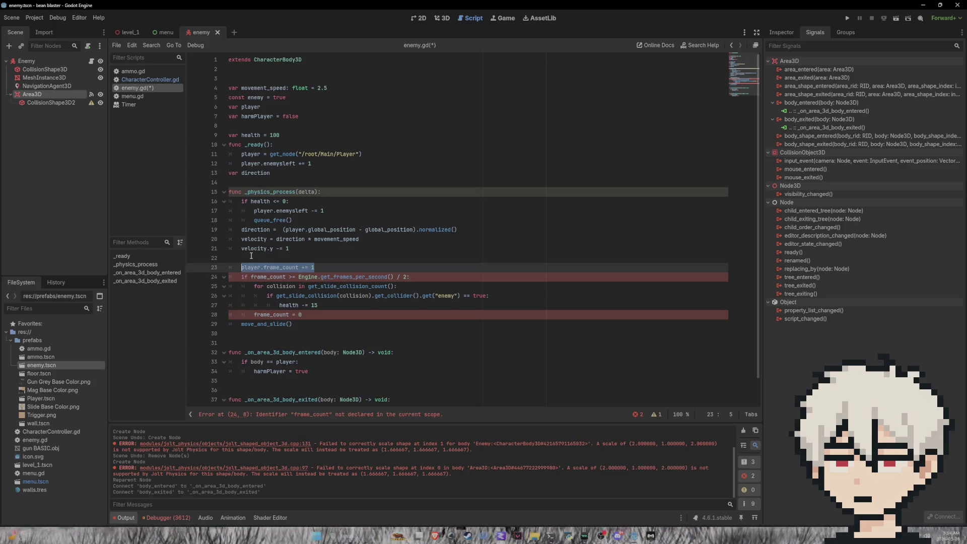
key(ctrl+x)
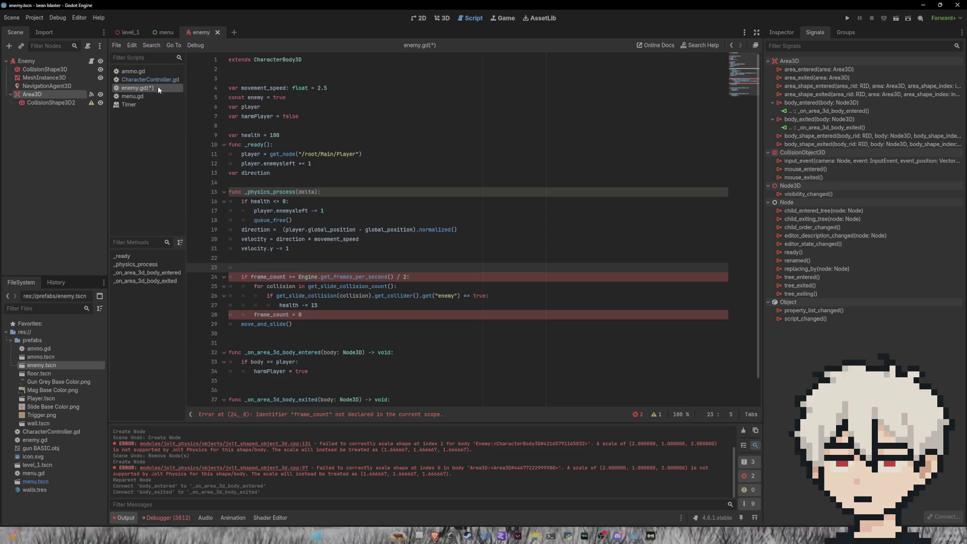
click(150, 80)
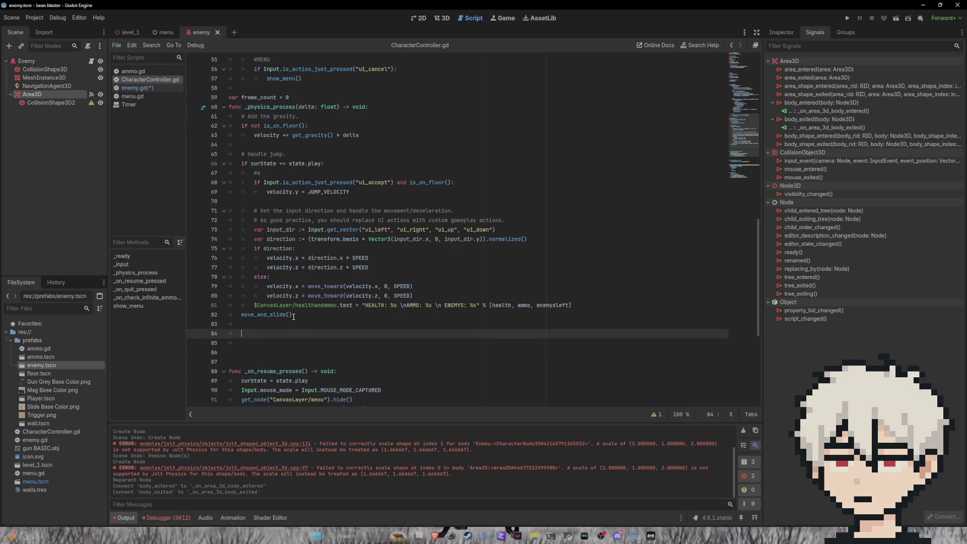
Replace the blank lines after move_and_slide() in CharacterController.gd with 'frame_count += 1' and save.
drag(251, 343, 211, 319)
key(BackSpace)
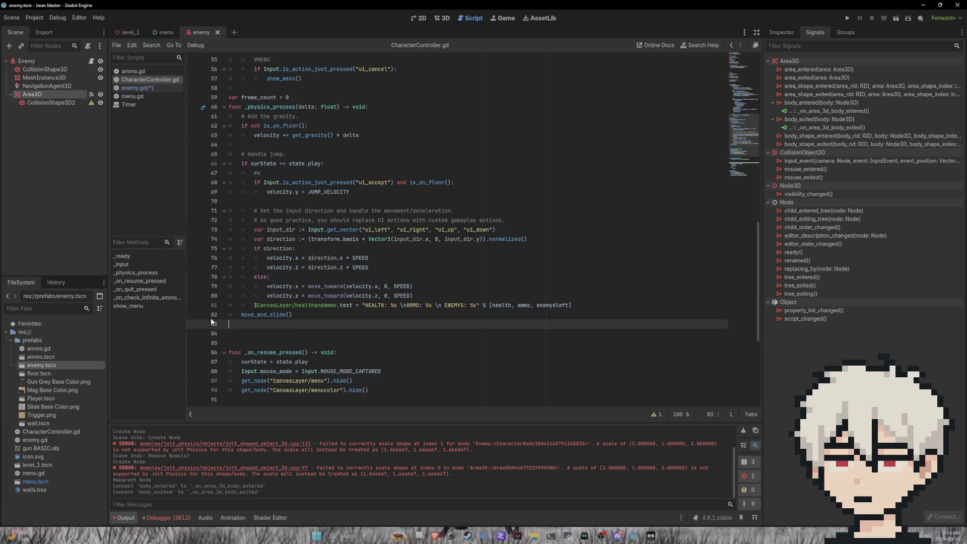
text(frame)
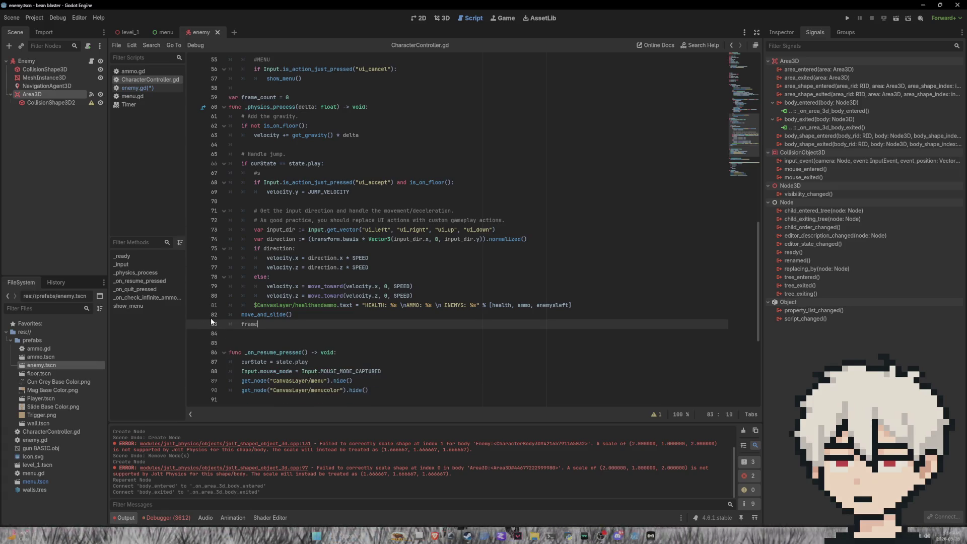
key(Return)
text(+= 1)
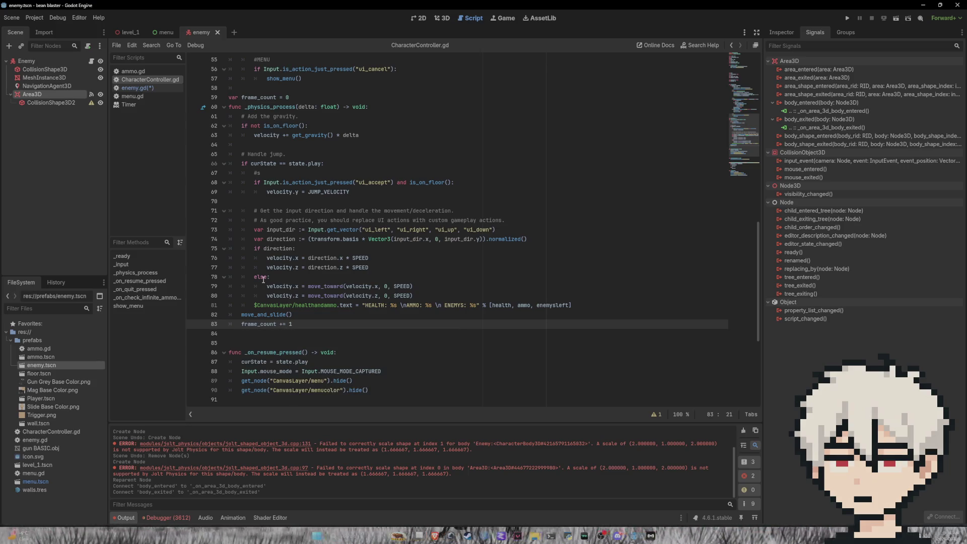
key(ctrl+s)
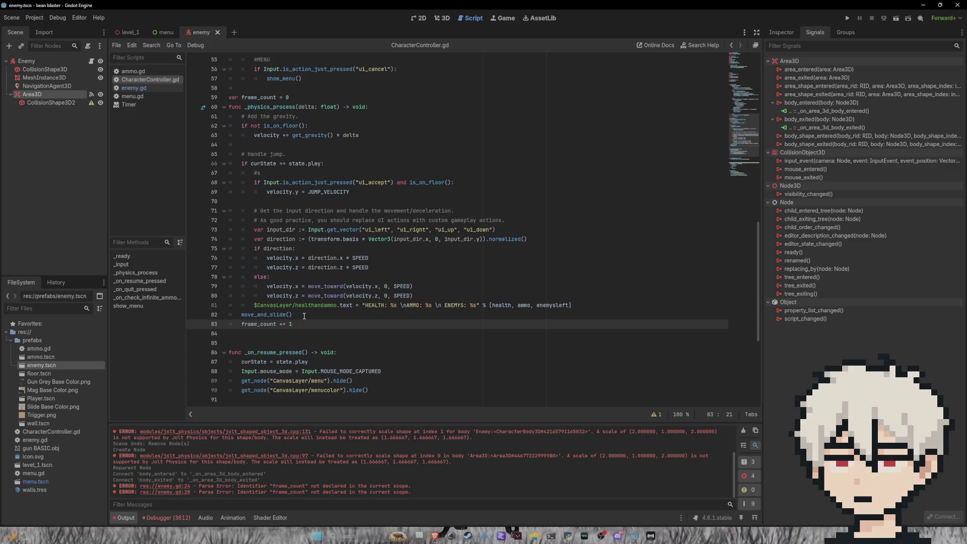
Check the frame_count declaration in CharacterController.gd and return to enemy.gd.
scroll(309, 330, up, 2)
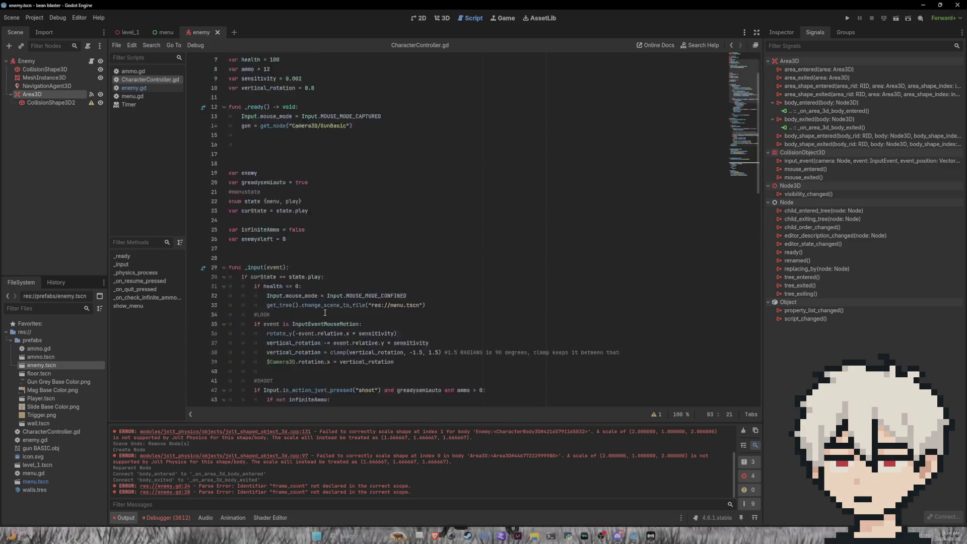
click(297, 153)
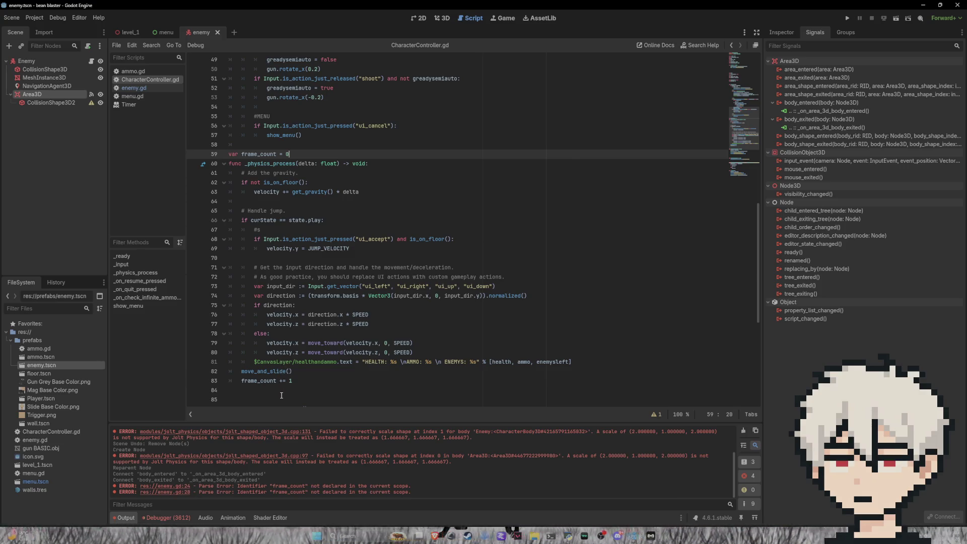
click(150, 88)
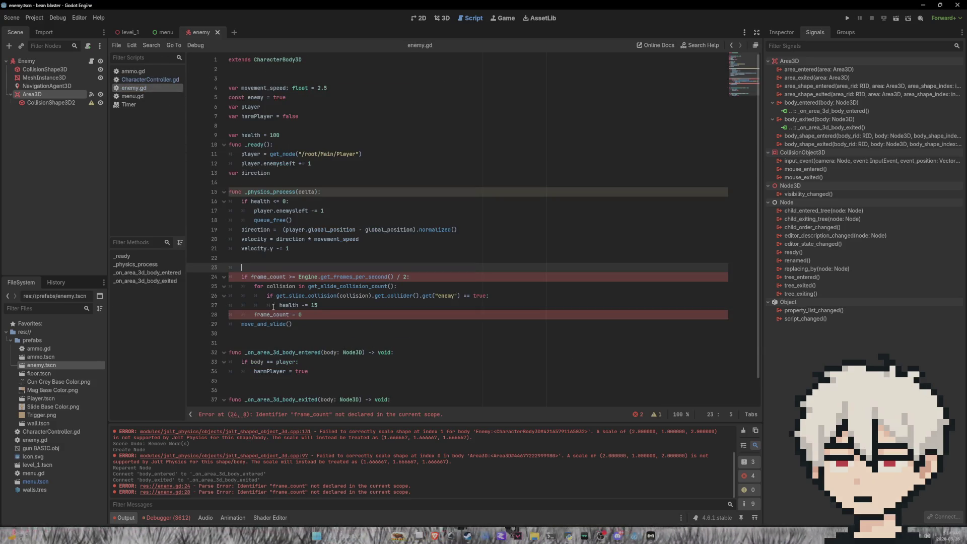
Prefix both frame_count references on lines 24 and 28 with 'player.'.
click(254, 276)
text(player.)
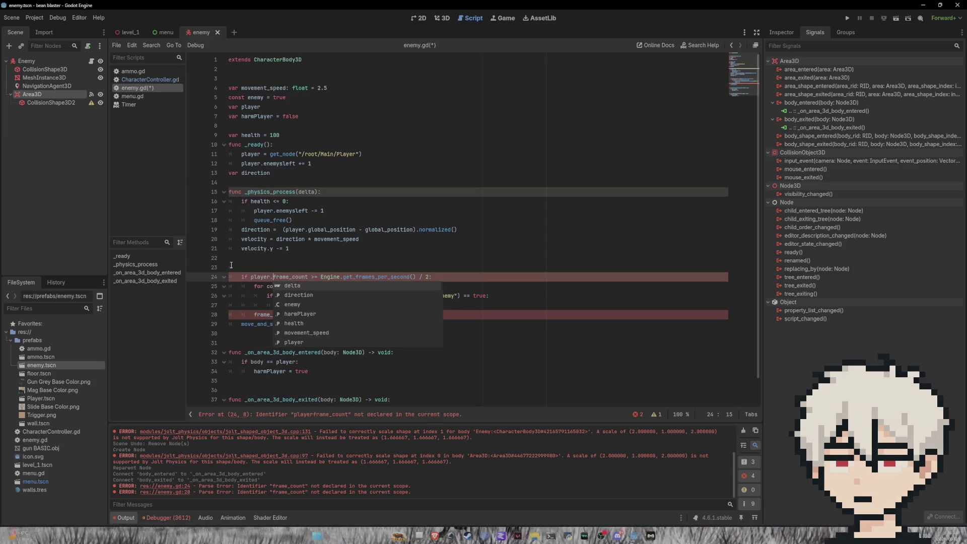
key(Escape)
click(254, 315)
text(player)
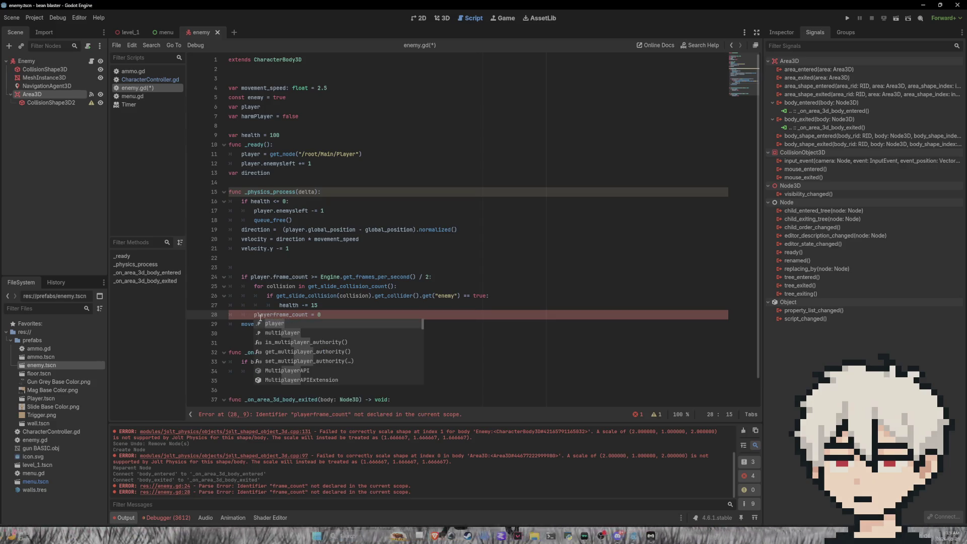
mouse_move(326, 314)
mouse_down()
mouse_move(267, 317)
mouse_move(319, 317)
mouse_up()
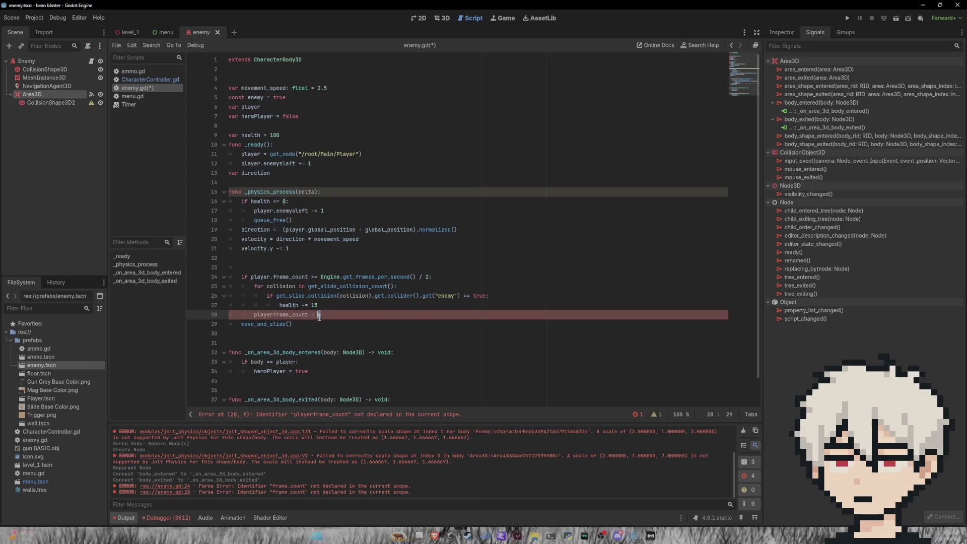
click(273, 315)
key(Left)
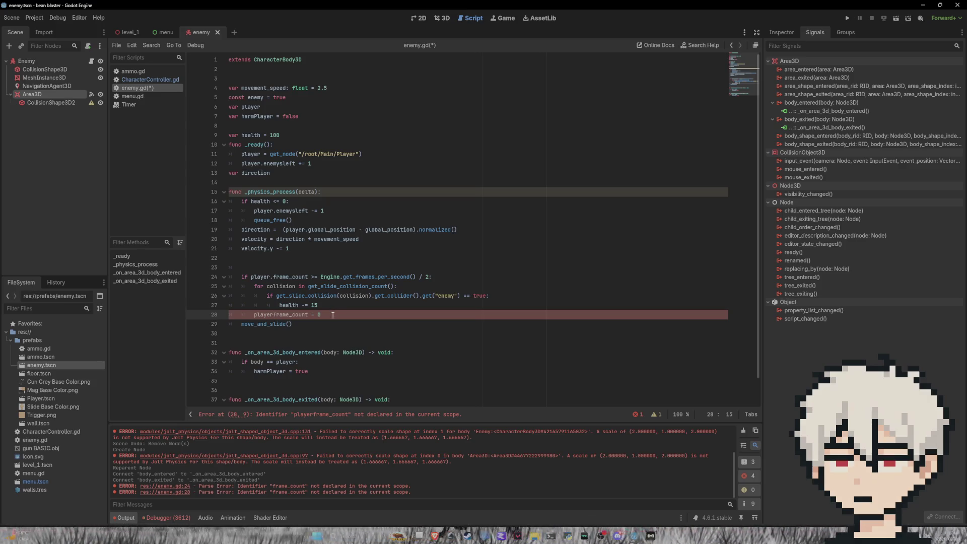
drag(320, 315, 260, 317)
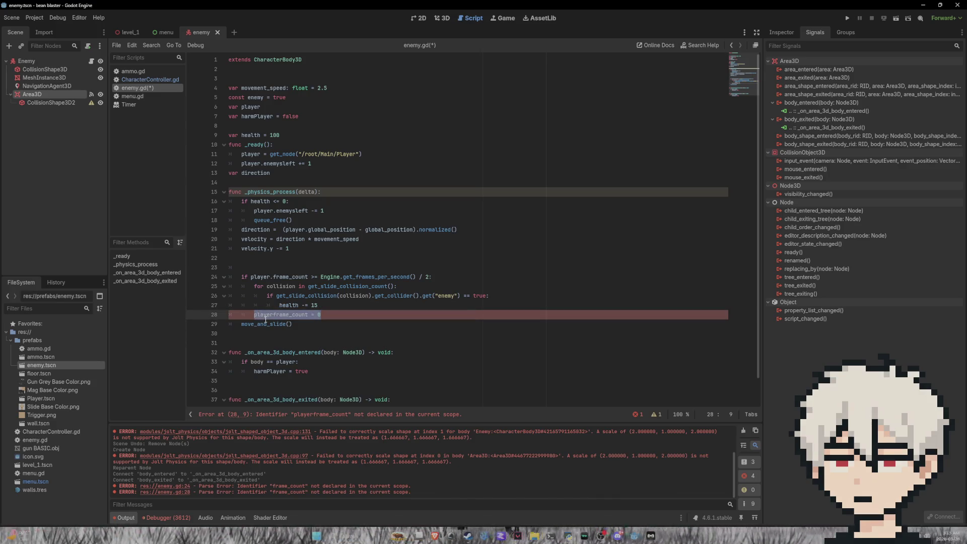
click(279, 315)
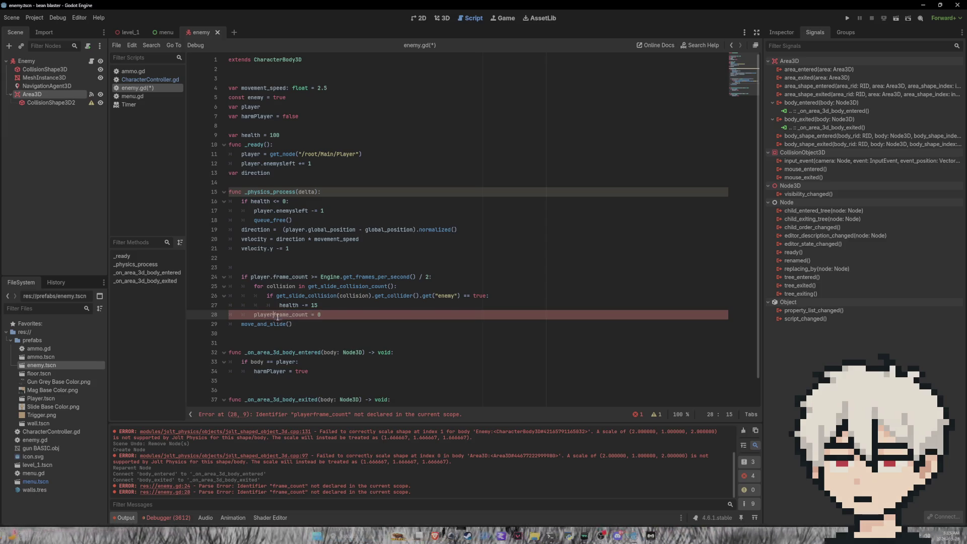
text(_)
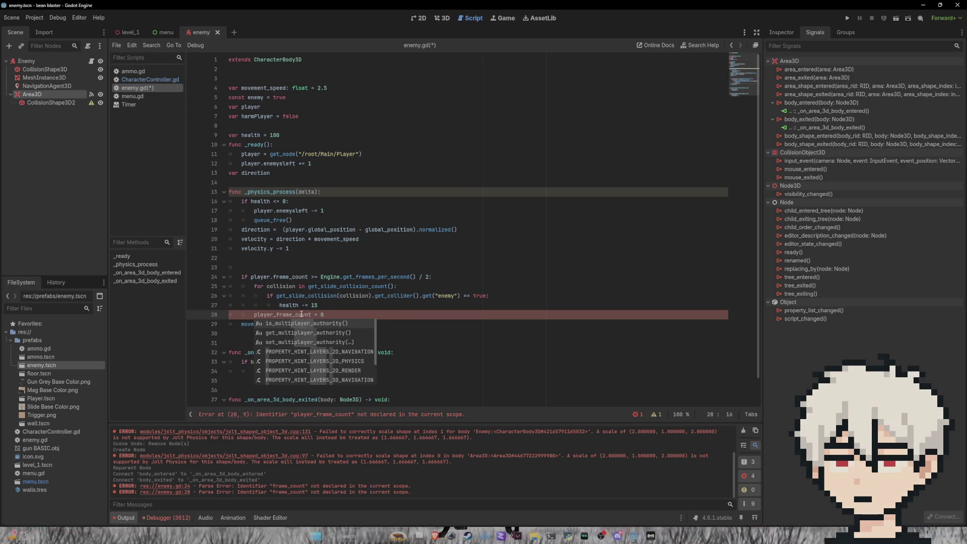
key(BackSpace)
text(.)
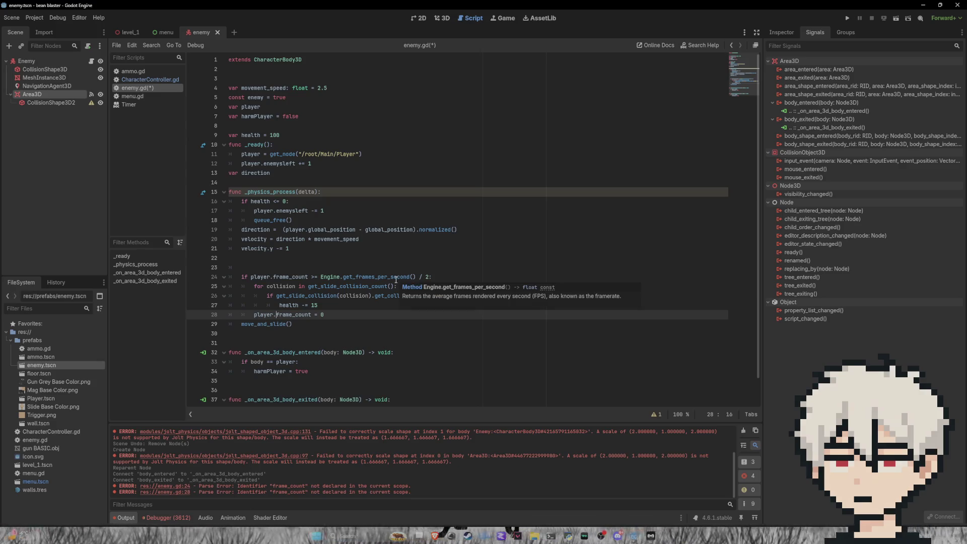
Wrap the damage block in 'if harmPlayer == true:' by indenting it underneath.
click(259, 268)
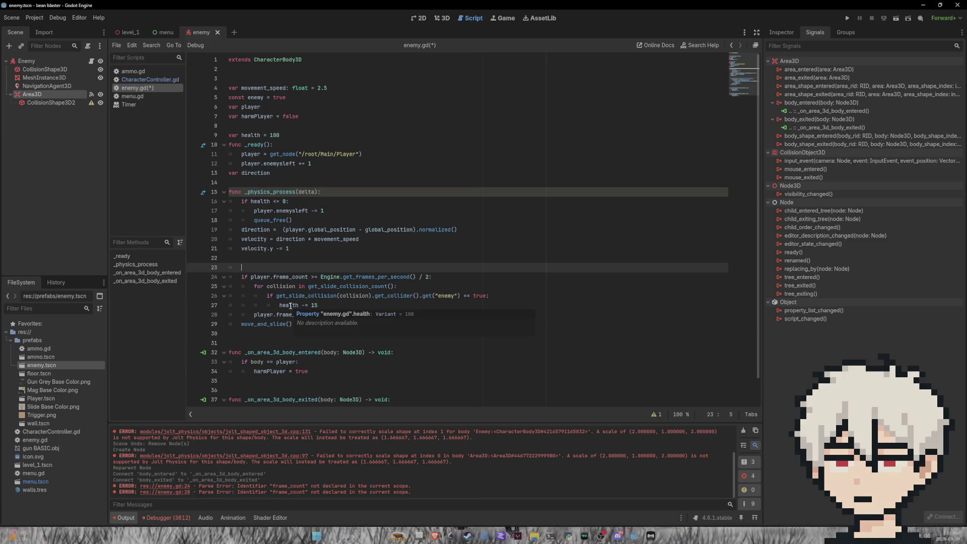
text(if ha)
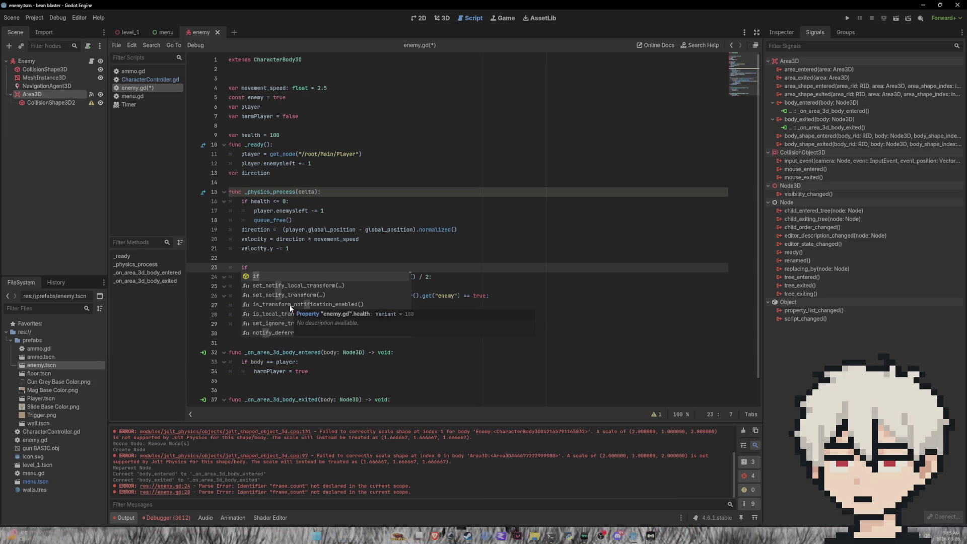
key(Return)
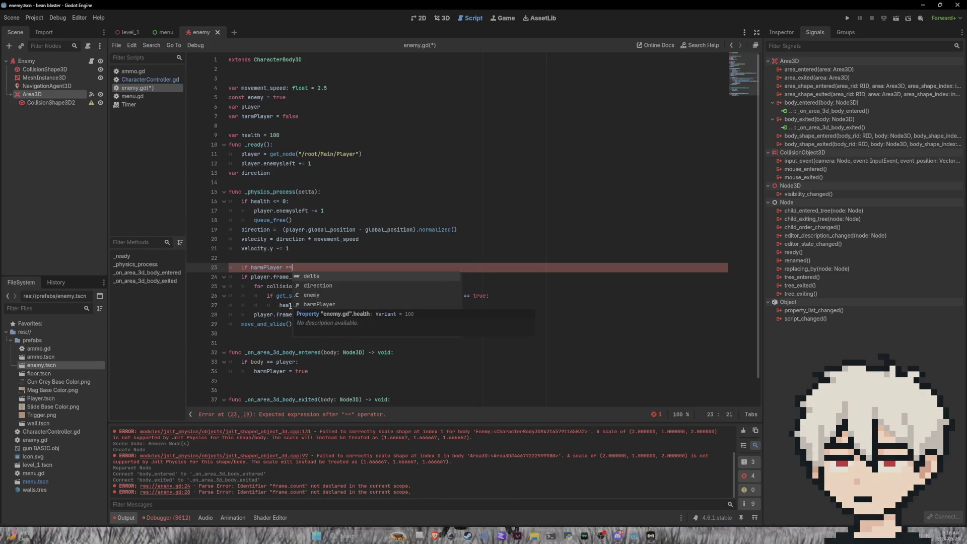
text(true:)
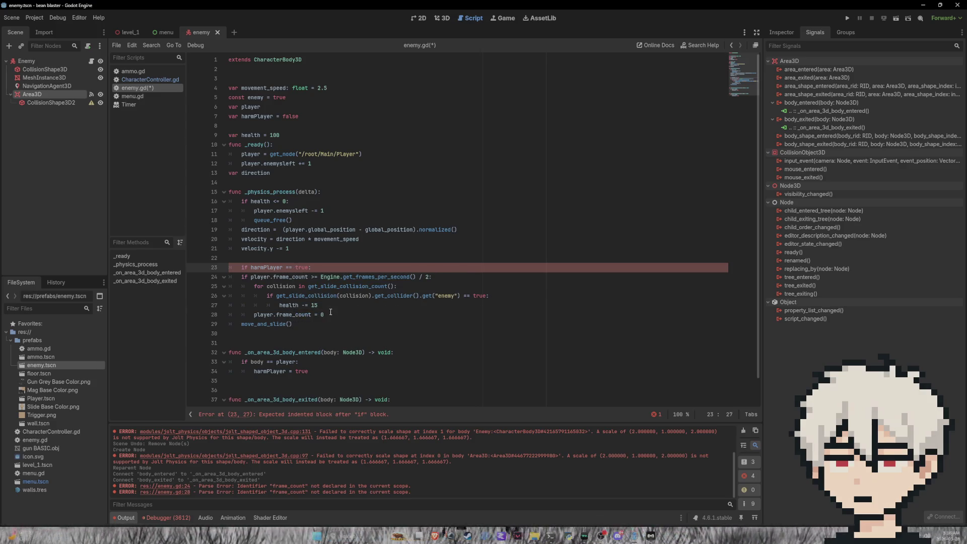
drag(325, 314, 251, 279)
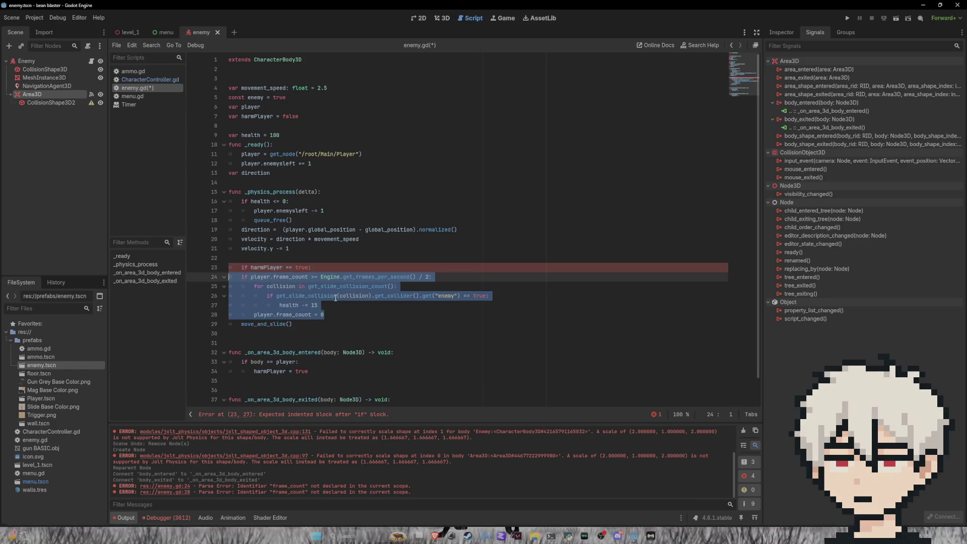
key(Tab)
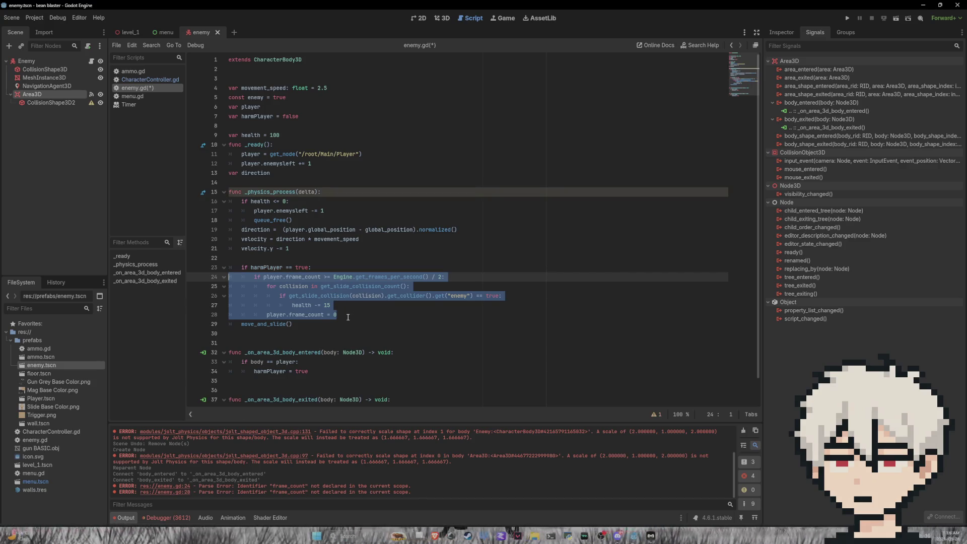
click(348, 317)
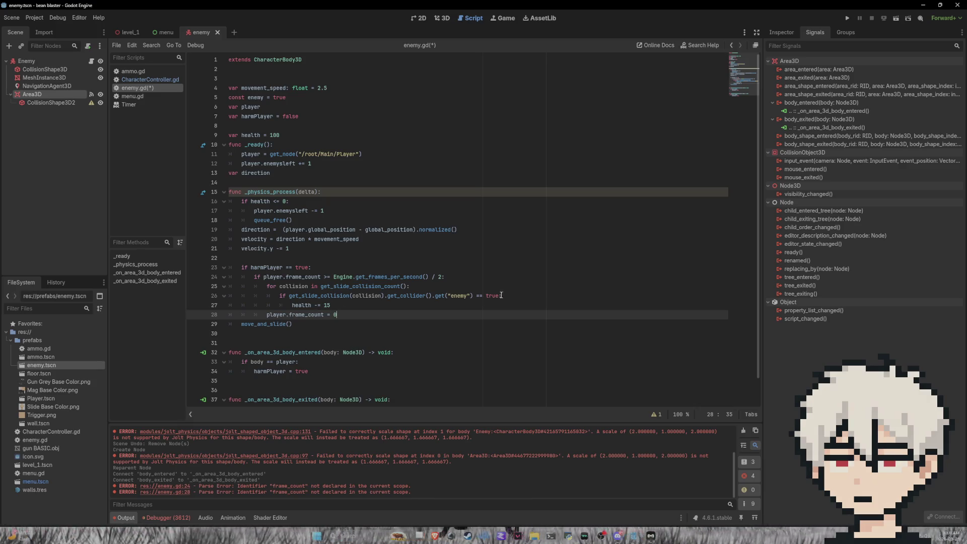
Delete the collision loop, change health -= 15 to player.health, and save enemy.gd.
drag(510, 295, 207, 287)
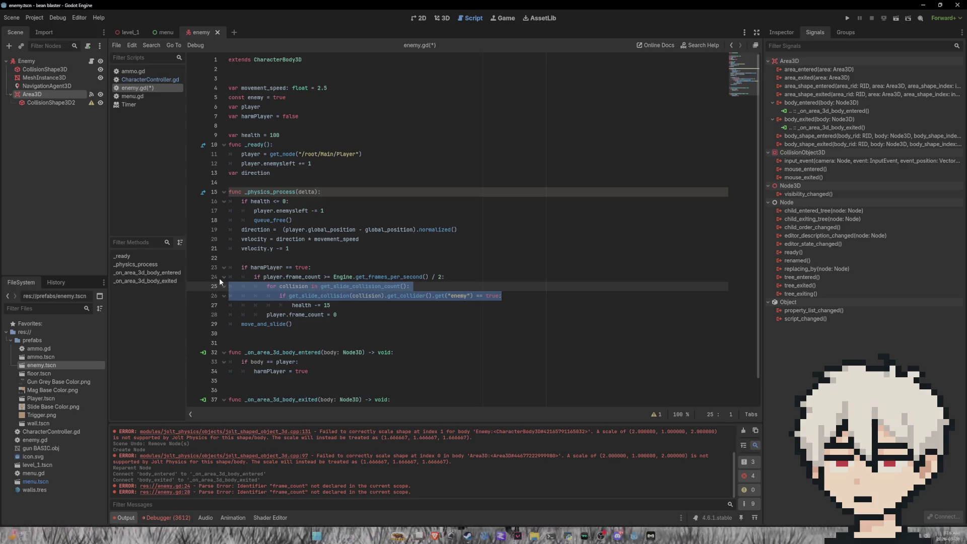
key(BackSpace)
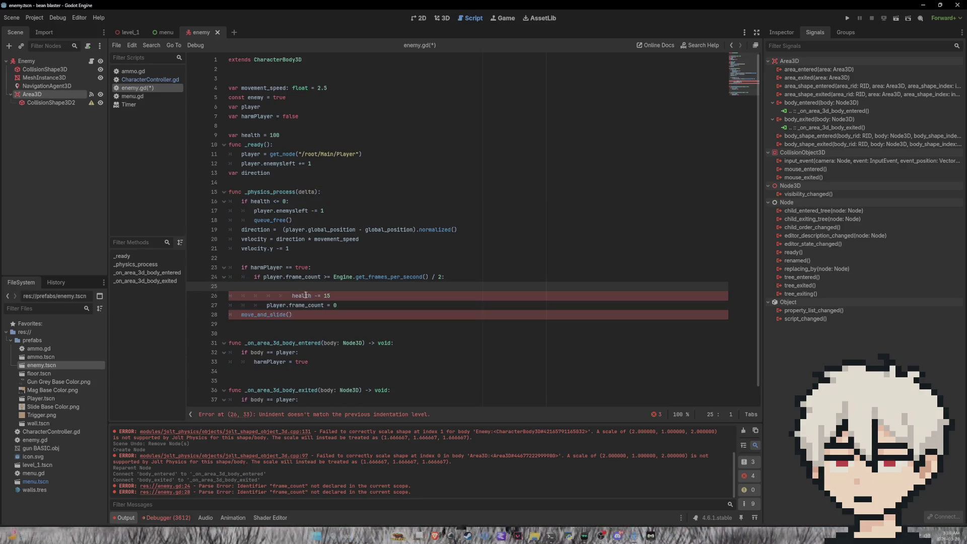
click(293, 295)
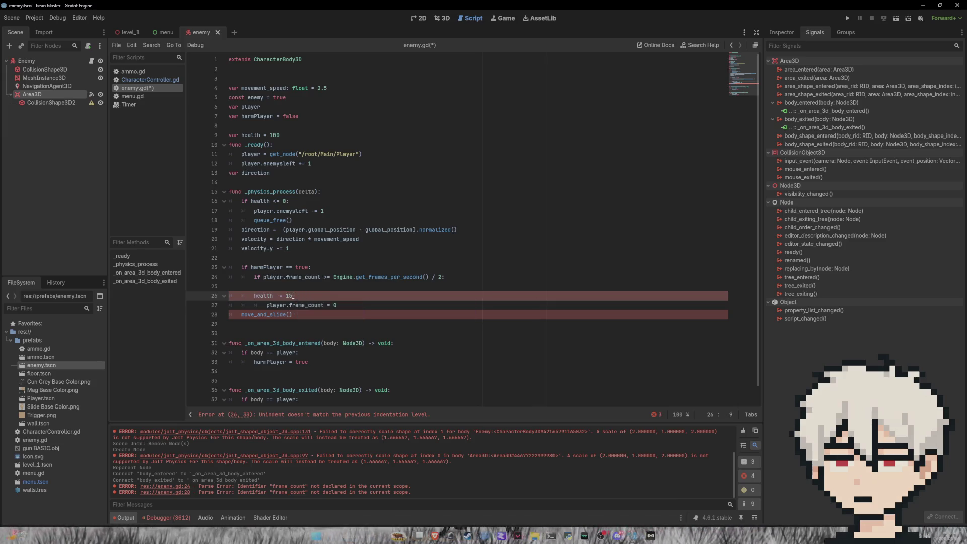
key(BackSpace)
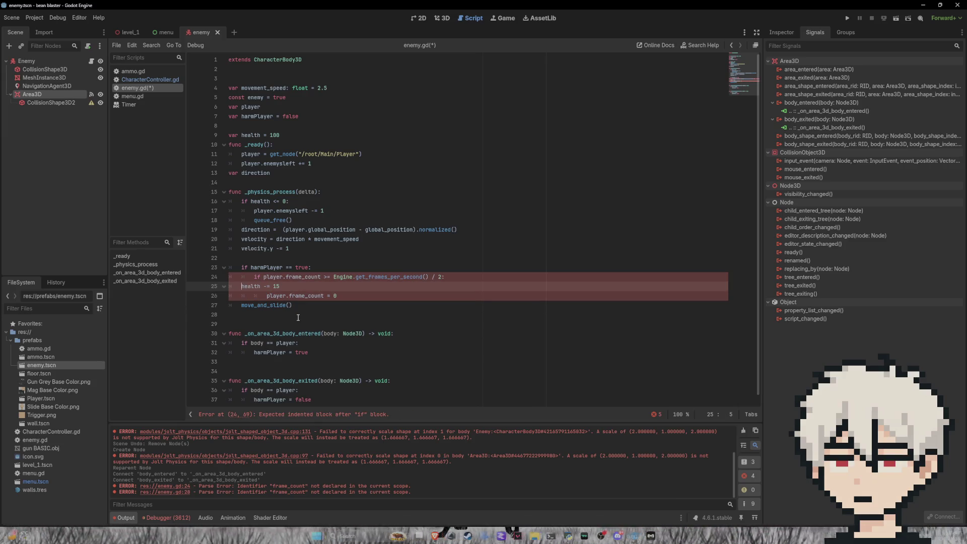
key(Tab)
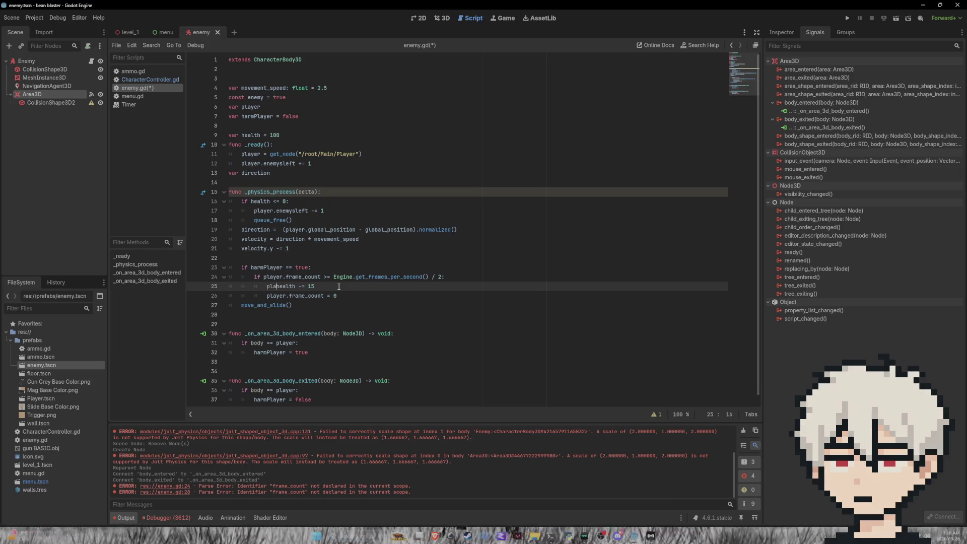
text(yer.)
key(Escape)
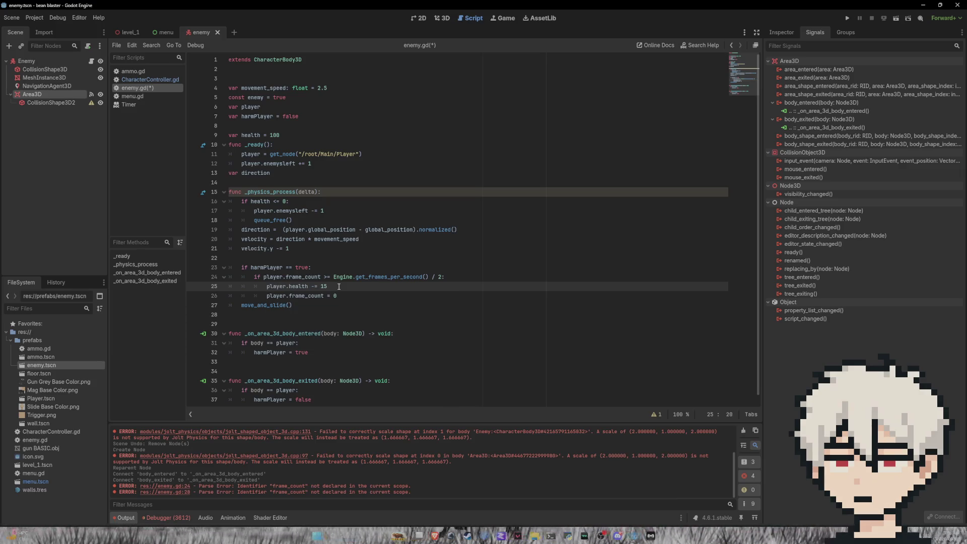
key(ctrl+s)
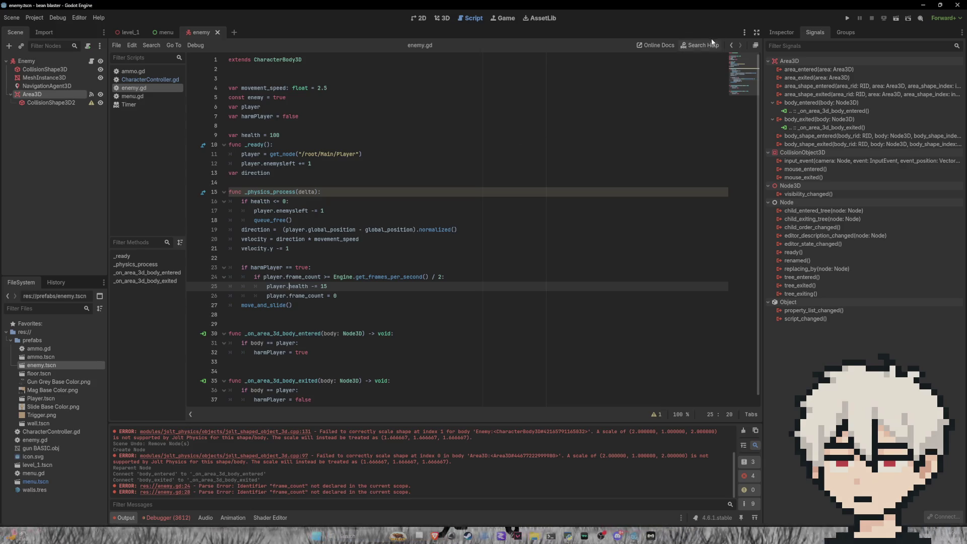
Run the project, move the game window aside, and start a new game.
click(851, 18)
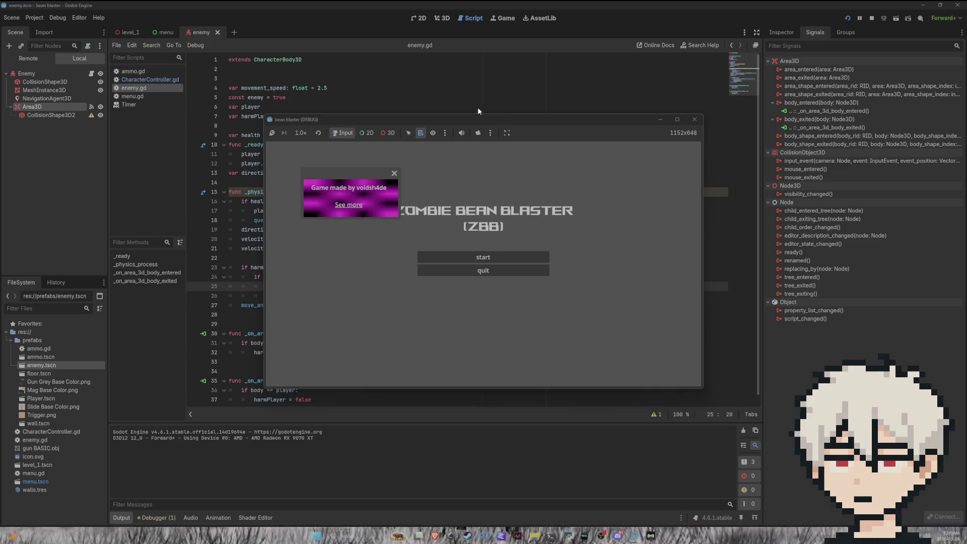
mouse_move(476, 119)
mouse_down()
mouse_move(707, 142)
mouse_move(638, 116)
mouse_move(529, 162)
mouse_move(563, 119)
mouse_move(629, 109)
mouse_move(548, 119)
mouse_move(530, 153)
mouse_move(651, 176)
mouse_move(304, 180)
mouse_move(574, 214)
mouse_move(542, 171)
mouse_up()
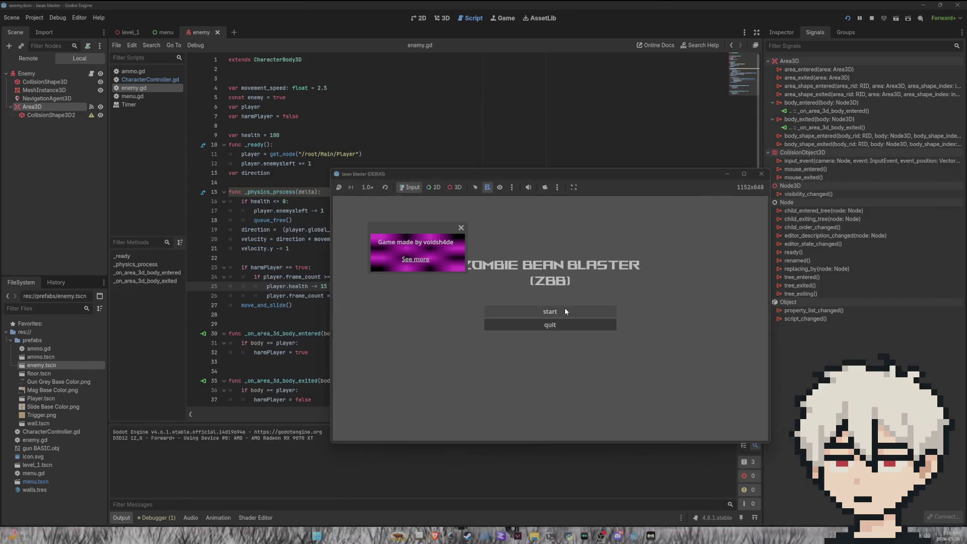
click(564, 308)
Shoot the red enemy and let its contact drain HEALTH, then close the credits popup and quit.
mouse_move(550, 318)
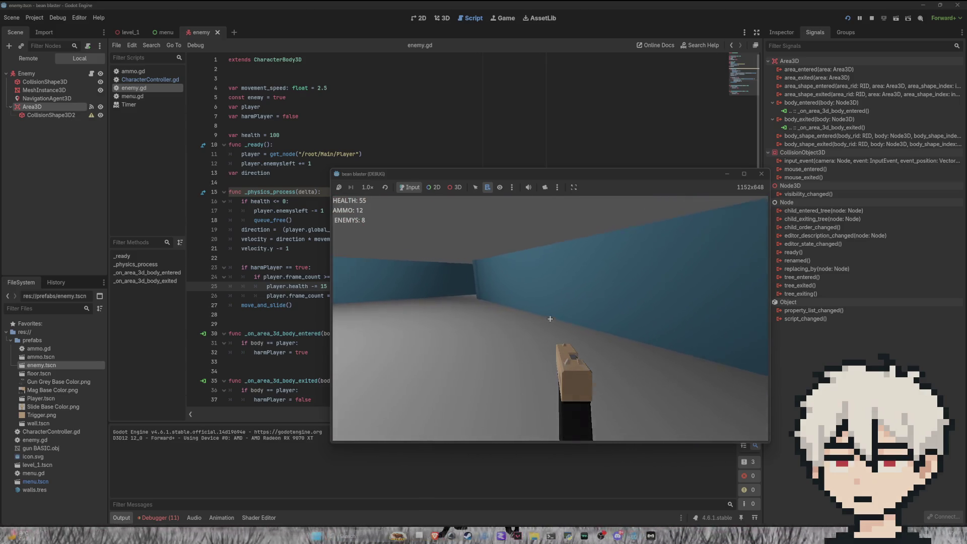
click(550, 319)
click(550, 318)
click(550, 318)
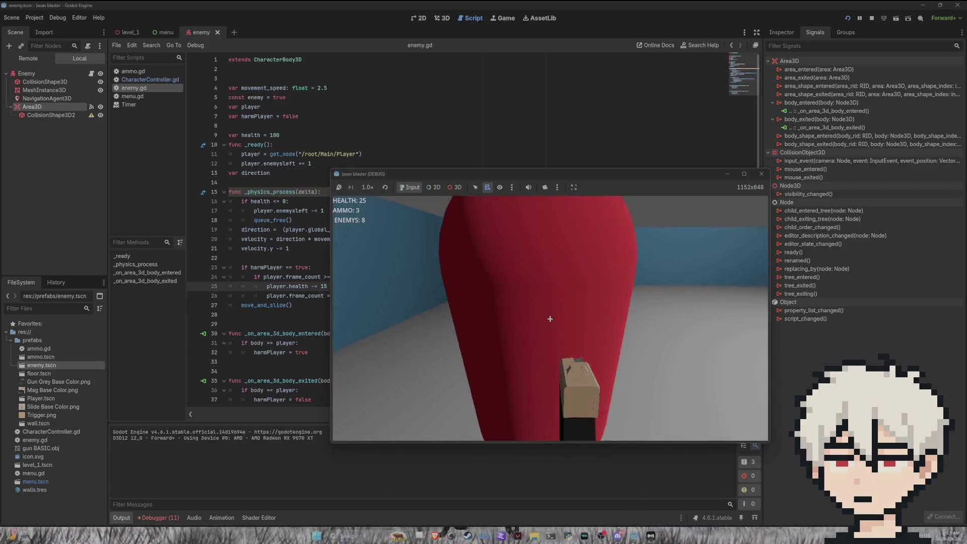
click(550, 319)
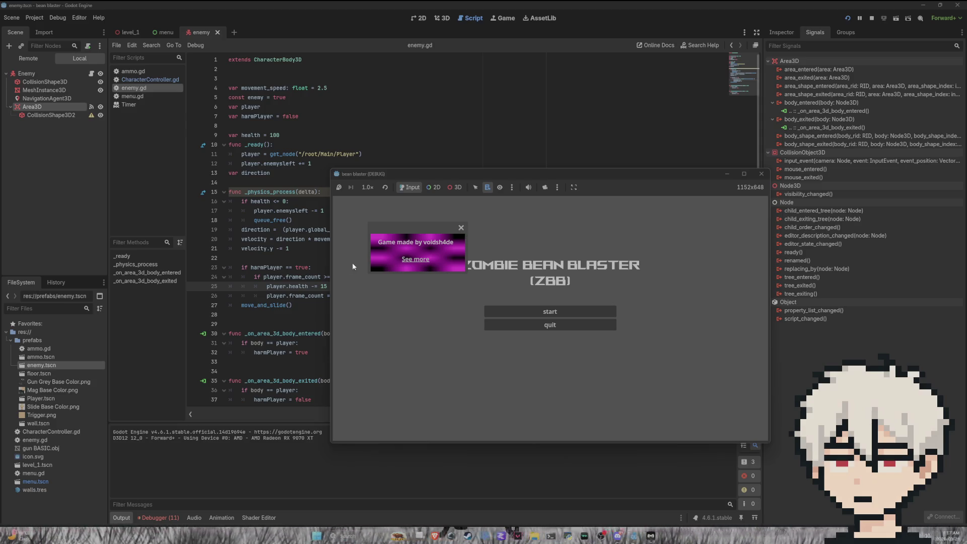
click(462, 229)
click(530, 322)
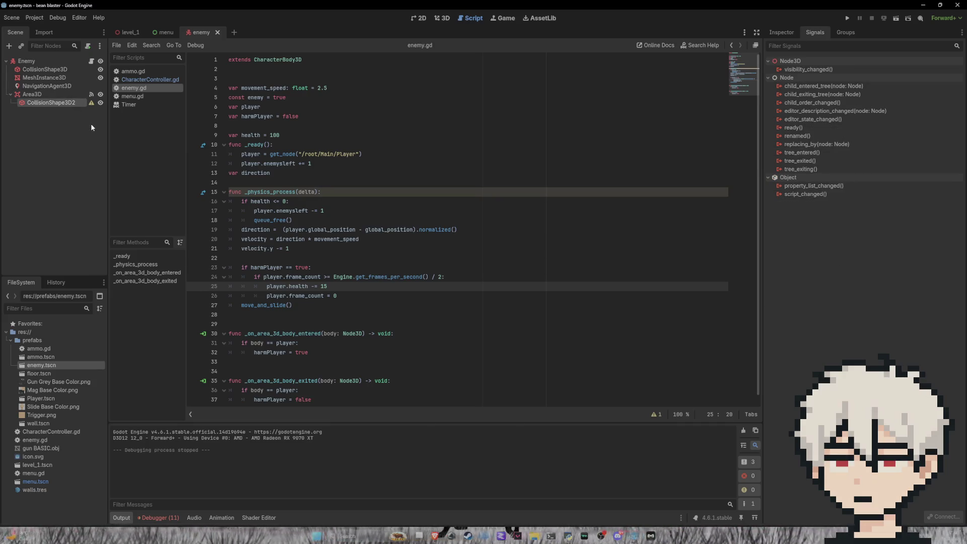
Select CollisionShape3D and read CollisionShape3D2's non-uniform scale warning, then dismiss it.
click(56, 70)
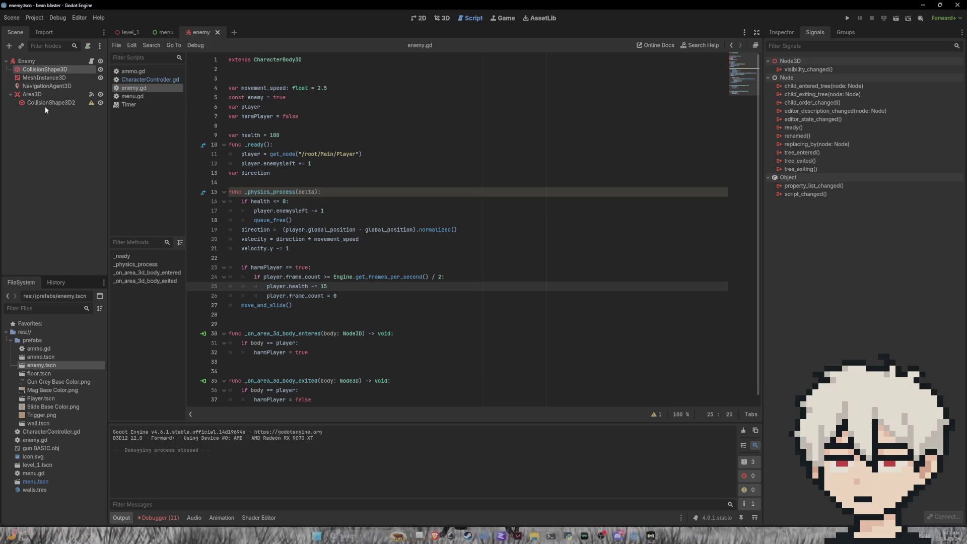
click(91, 103)
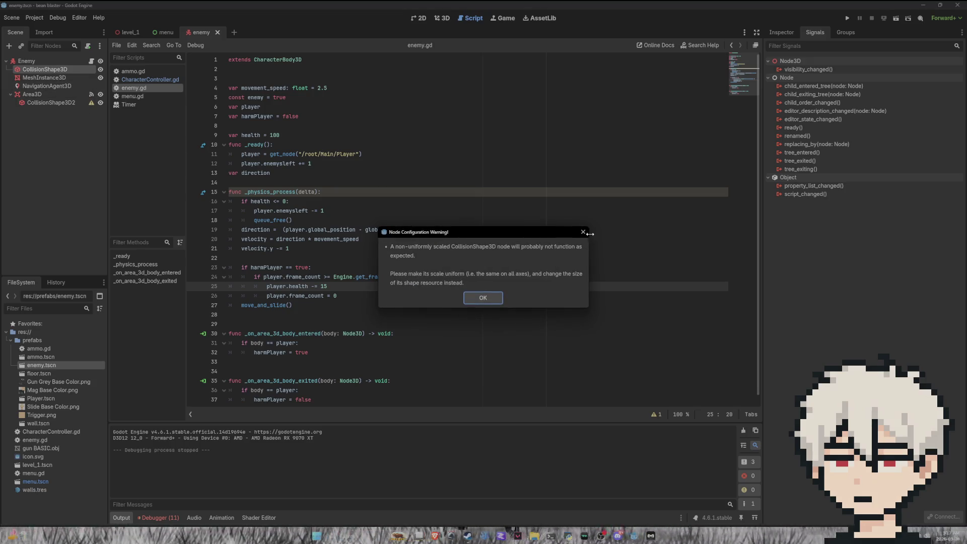
click(583, 232)
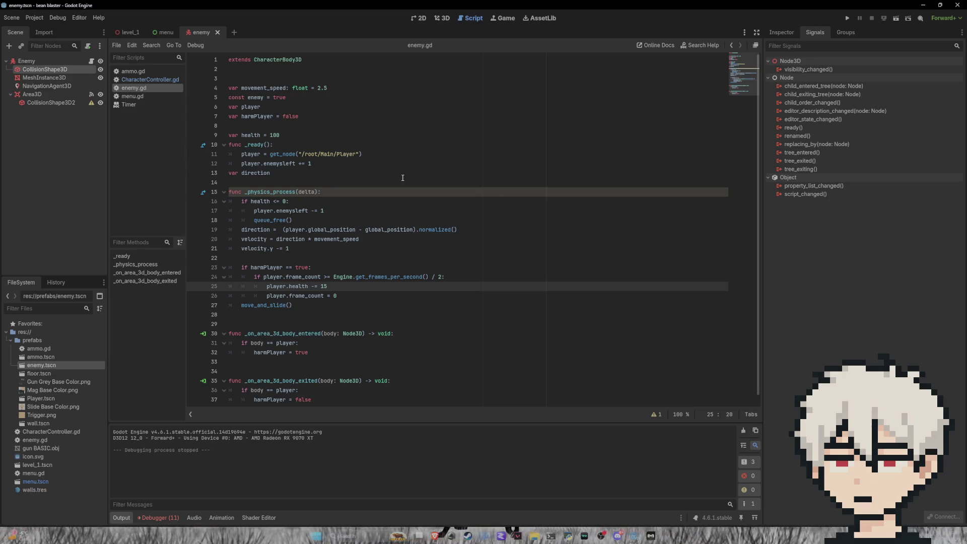
Bring up the enemy scene in the 3D workspace.
scroll(337, 251, down, 1)
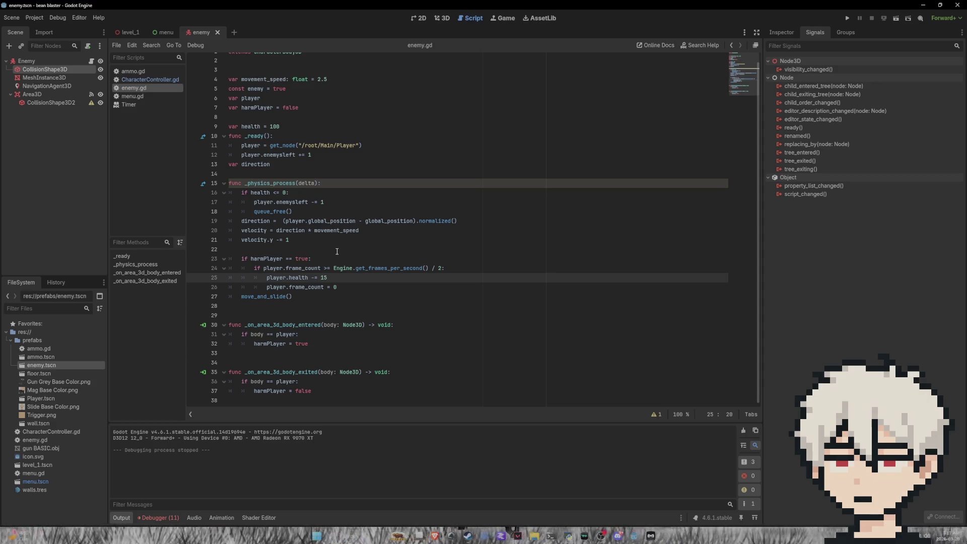
scroll(292, 258, up, 1)
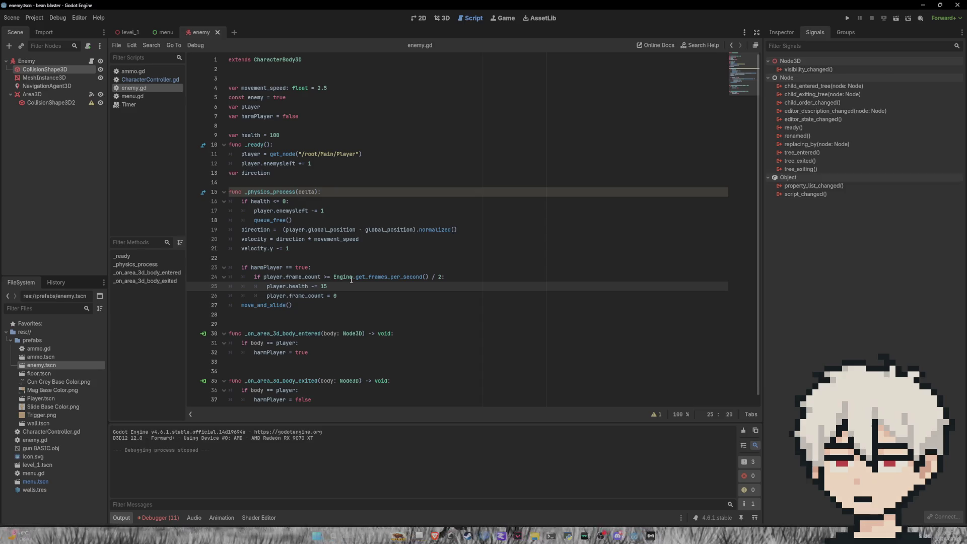
scroll(363, 189, down, 1)
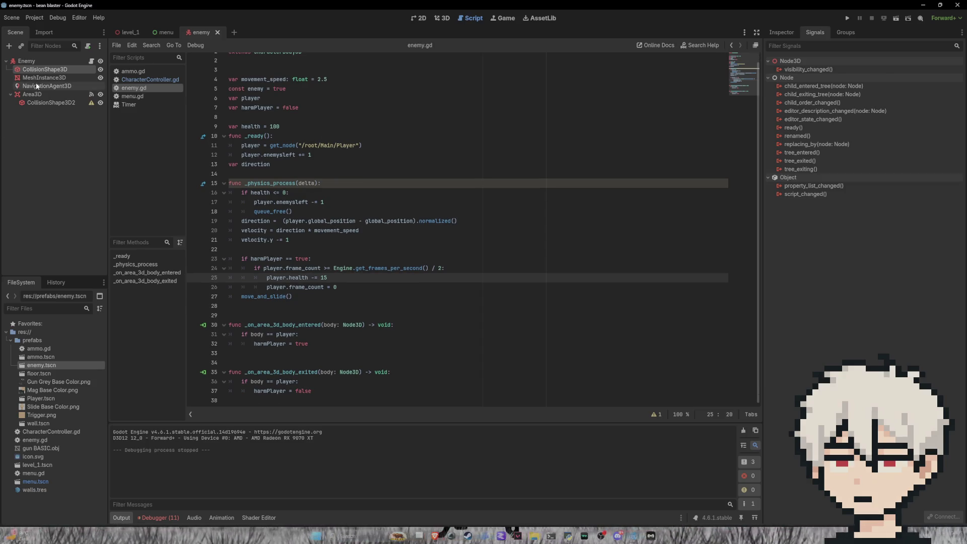
double_click(55, 69)
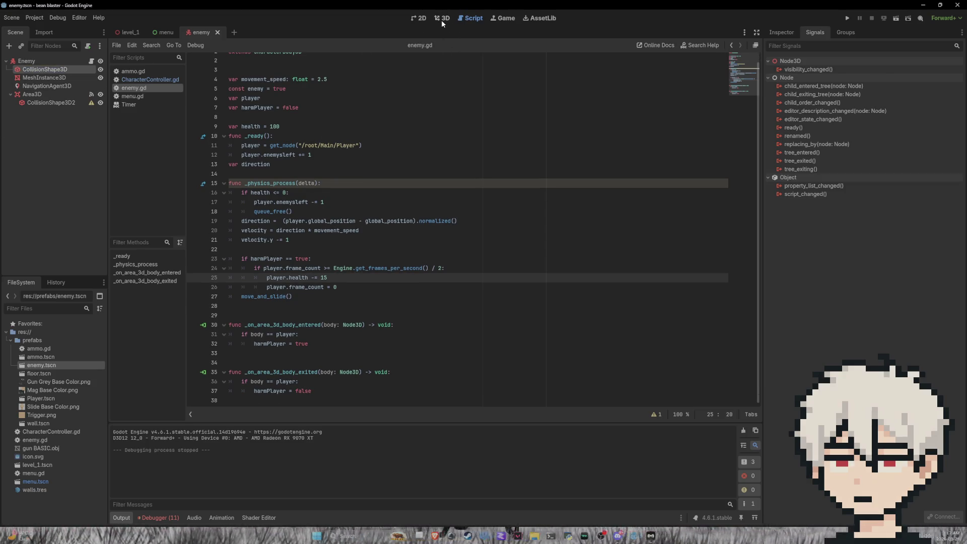
click(442, 20)
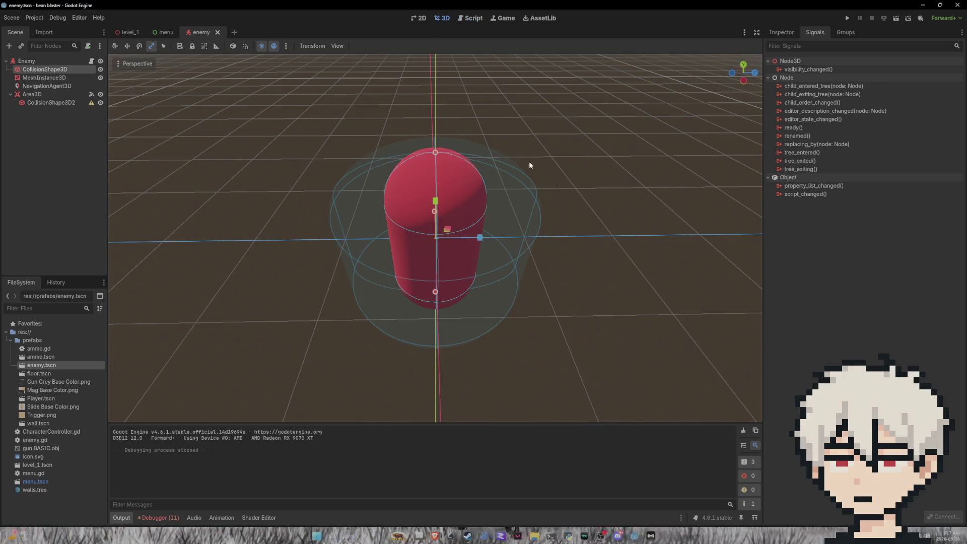
Inspect the collision shape's properties, then run the game and start from the menu.
double_click(53, 69)
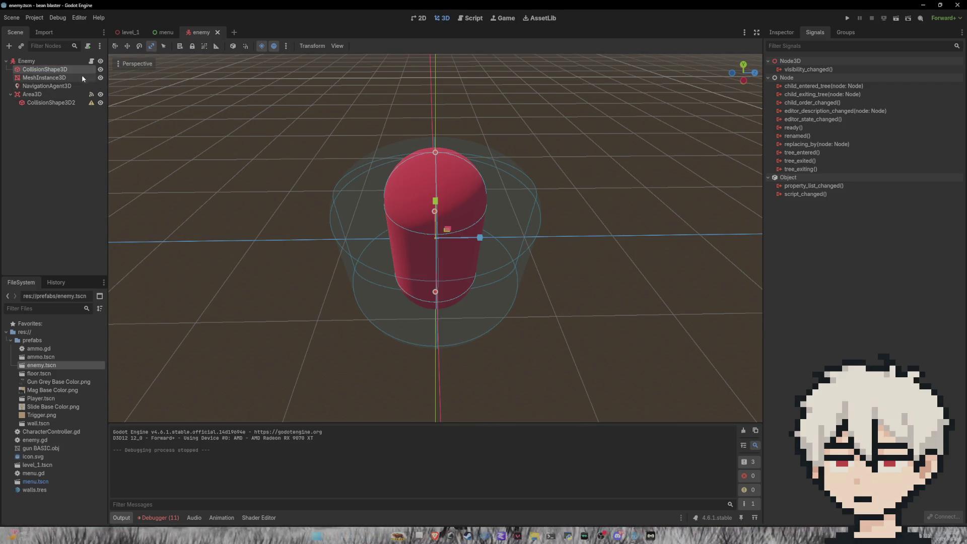
click(781, 34)
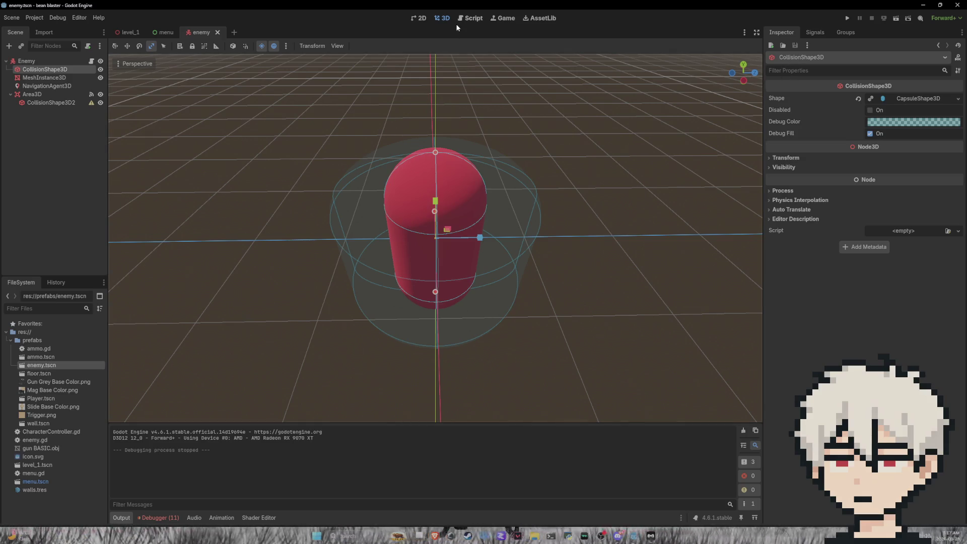
click(847, 17)
click(491, 258)
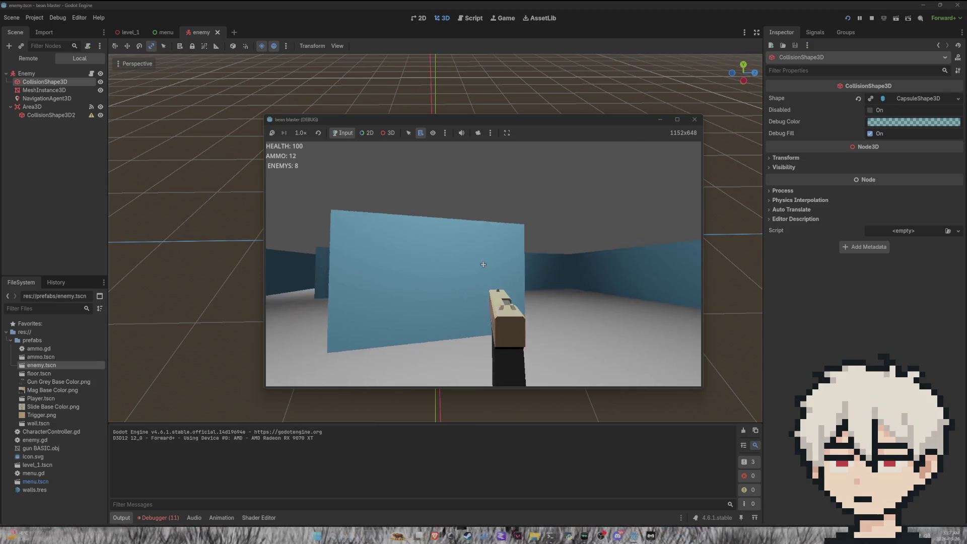
Fire a few shots, pause and quit the game, then open the level_1 scene.
click(483, 265)
click(483, 265)
click(483, 264)
key(Escape)
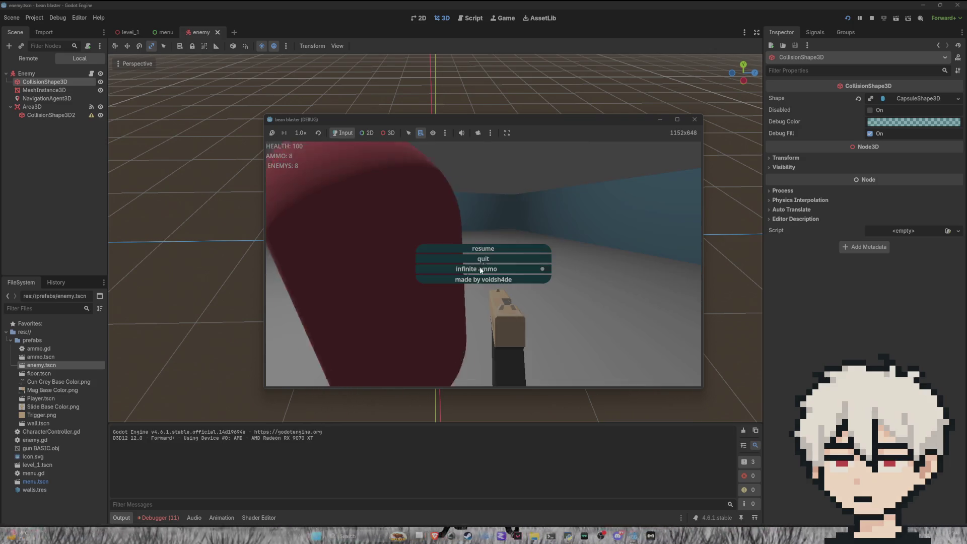
click(484, 264)
click(484, 271)
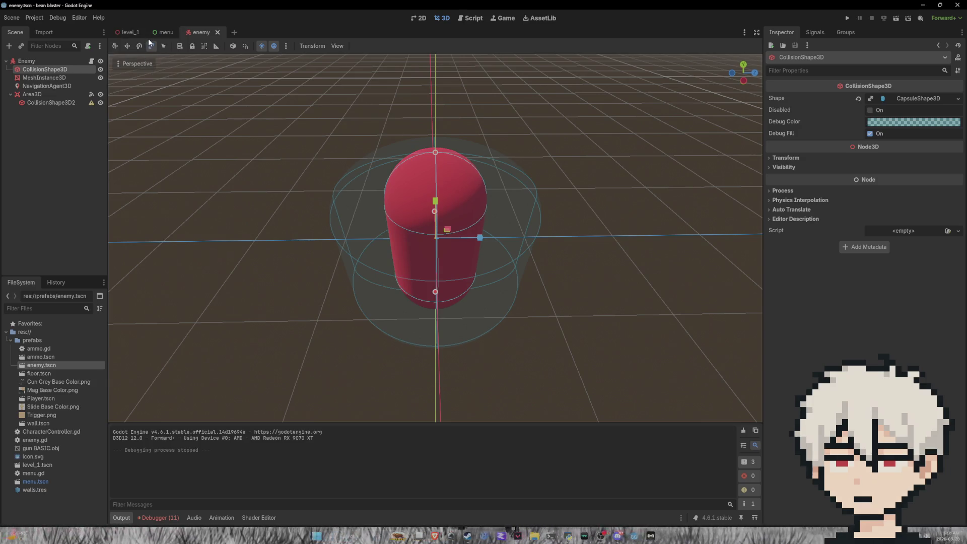
click(131, 33)
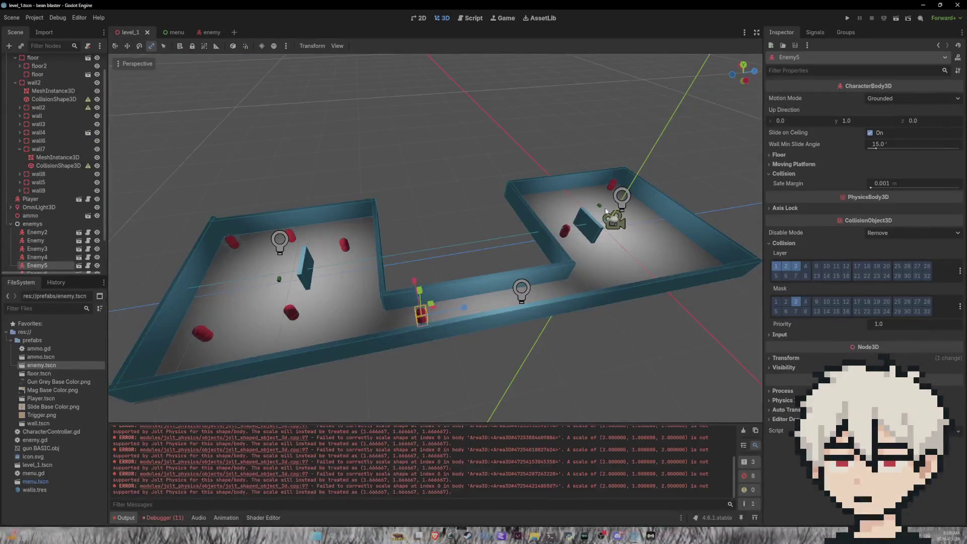
Clear the output log after glancing at the debugger panel.
scroll(589, 208, up, 3)
scroll(522, 463, up, 2)
scroll(530, 485, up, 5)
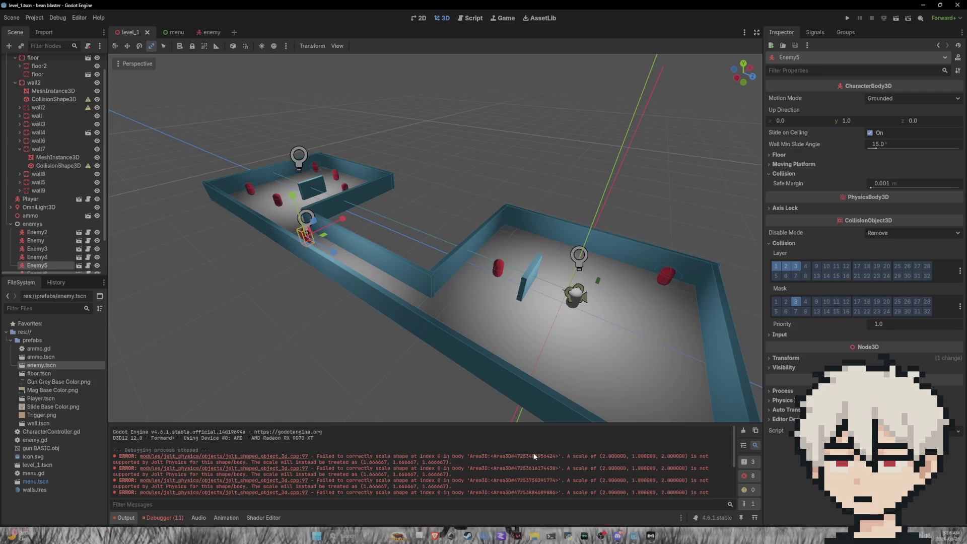
click(152, 518)
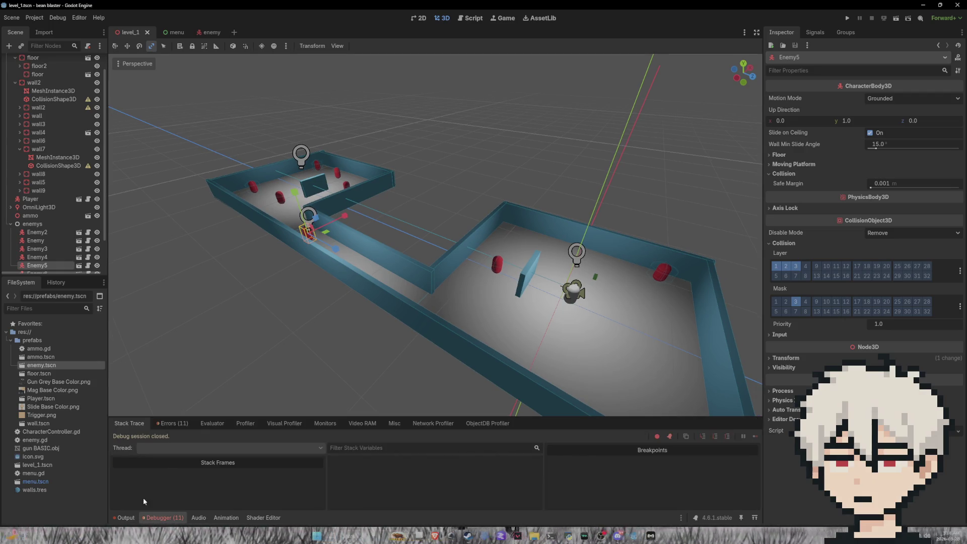
click(125, 518)
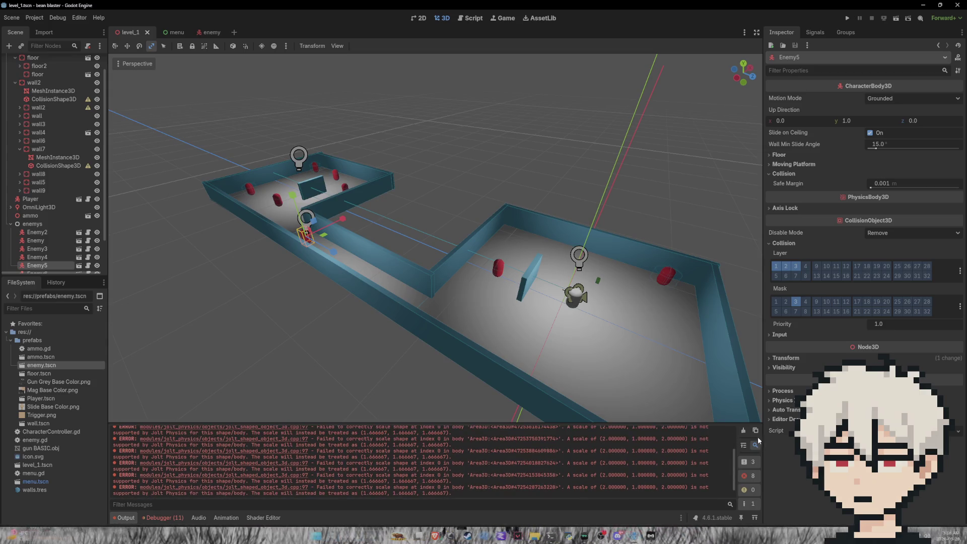
click(743, 430)
Playtest the level, shooting the approaching enemy until its contact drops health from 100 to 85, then stop.
click(847, 18)
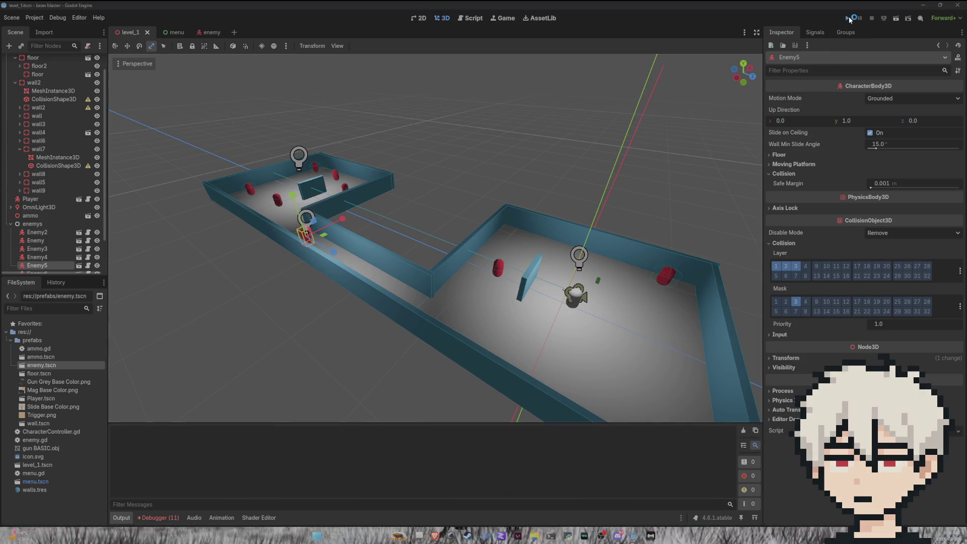
click(470, 256)
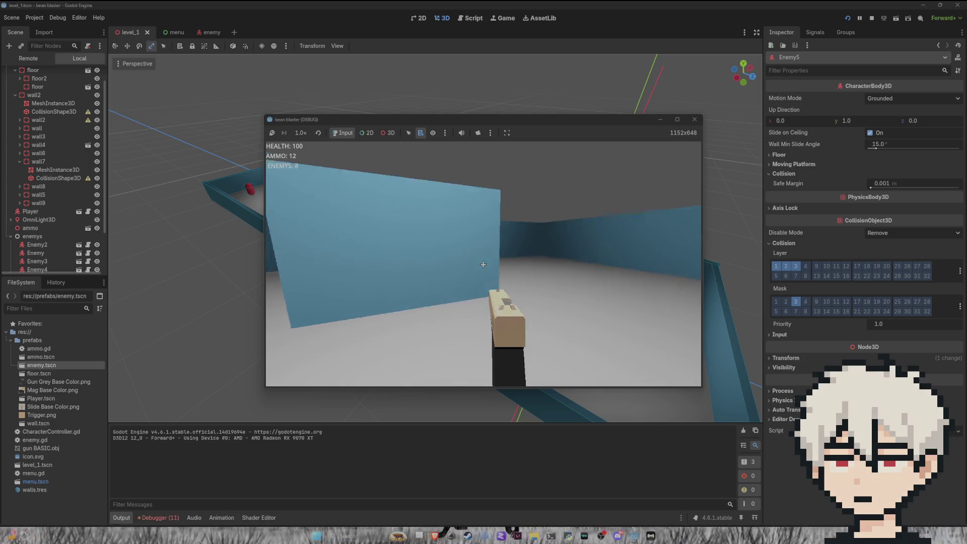
click(483, 265)
click(483, 264)
click(483, 264)
click(483, 265)
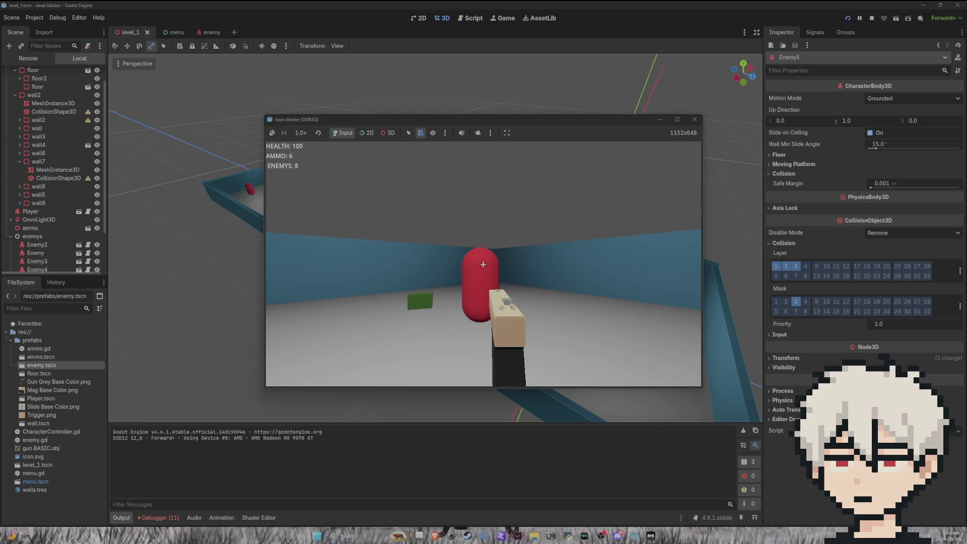
click(483, 265)
click(483, 265)
click(483, 265)
click(483, 264)
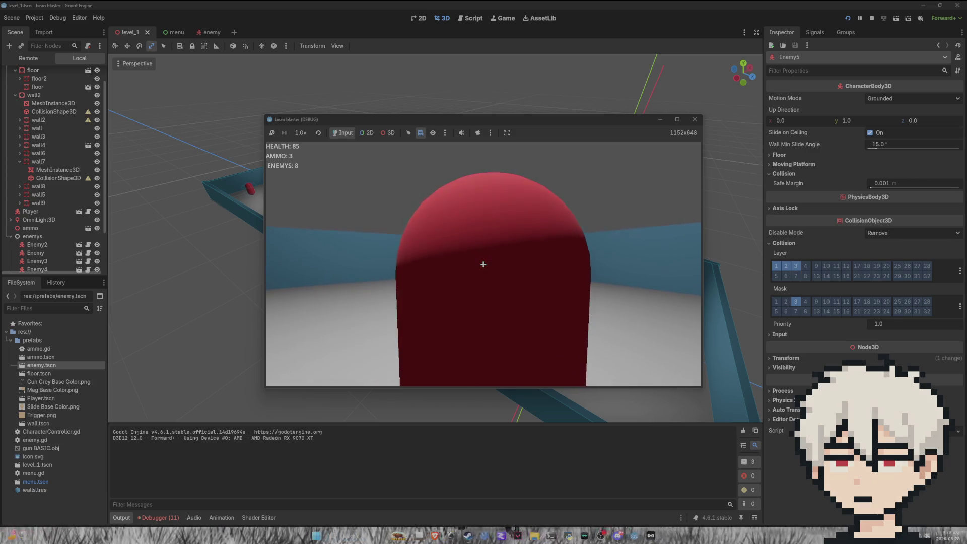
key(Escape)
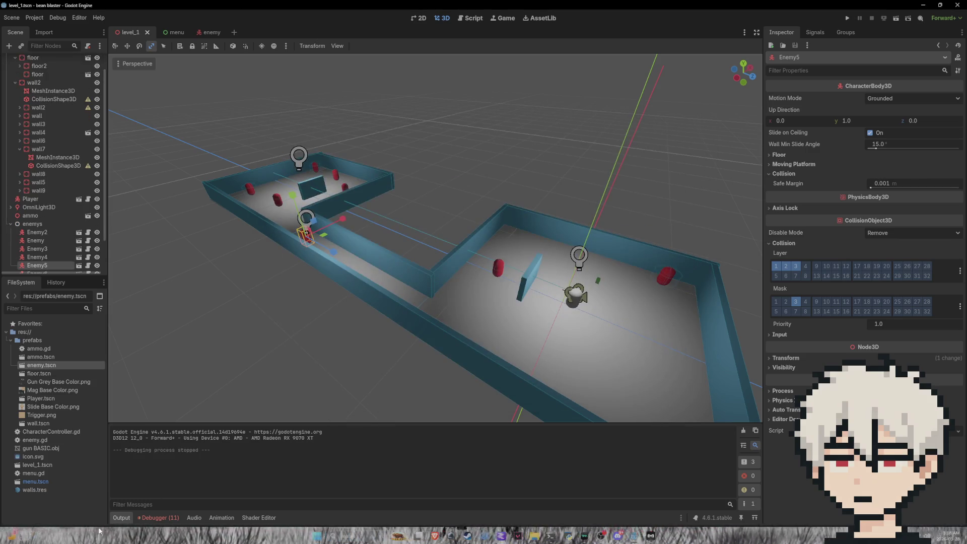
Clear the debugger's error list, then playtest until the enemy hits you and stop with F8.
click(172, 423)
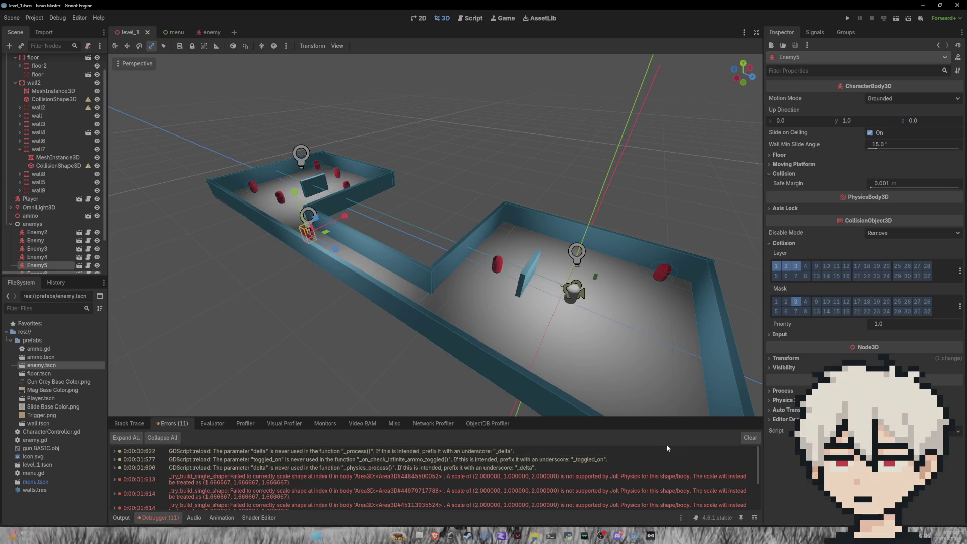
click(750, 438)
key(F5)
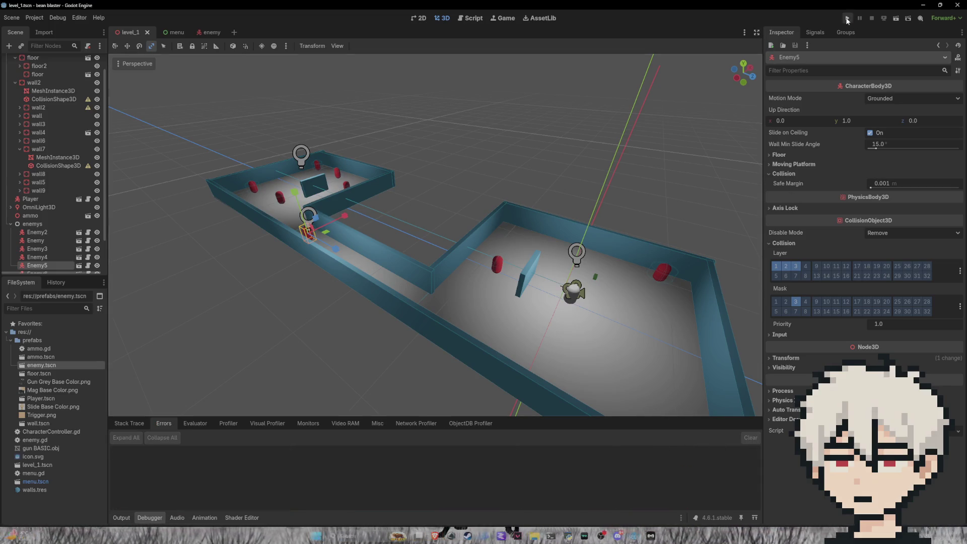
click(481, 257)
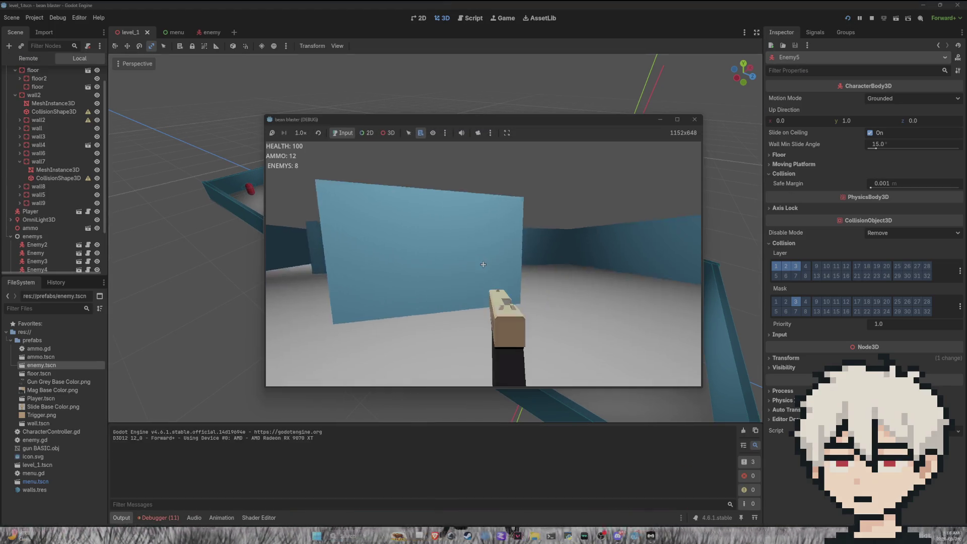
click(483, 265)
click(483, 265)
click(483, 264)
click(483, 264)
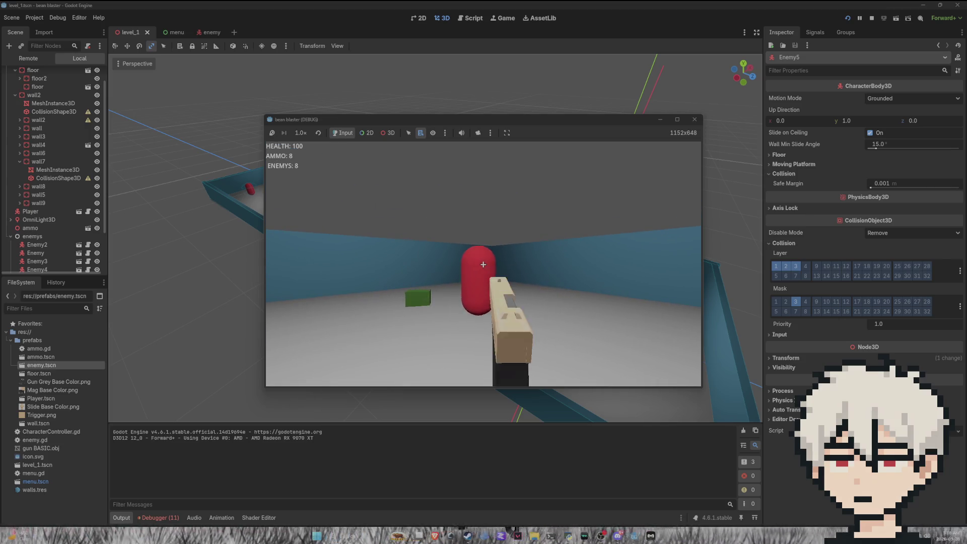
click(483, 265)
click(483, 264)
click(483, 264)
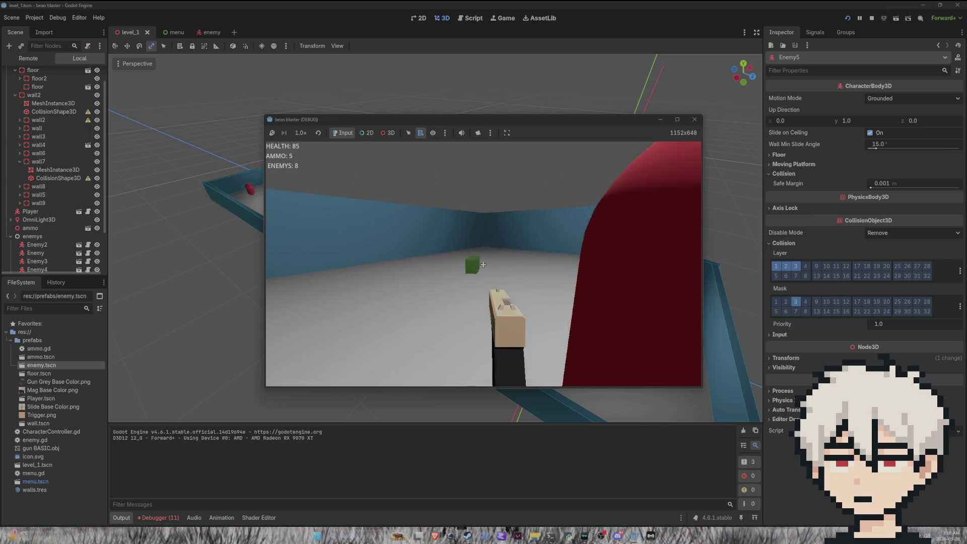
key(F8)
Expand the Jolt error rejecting the Area3D shape's 2×1×2 scale, treated as 1.666667.
click(158, 518)
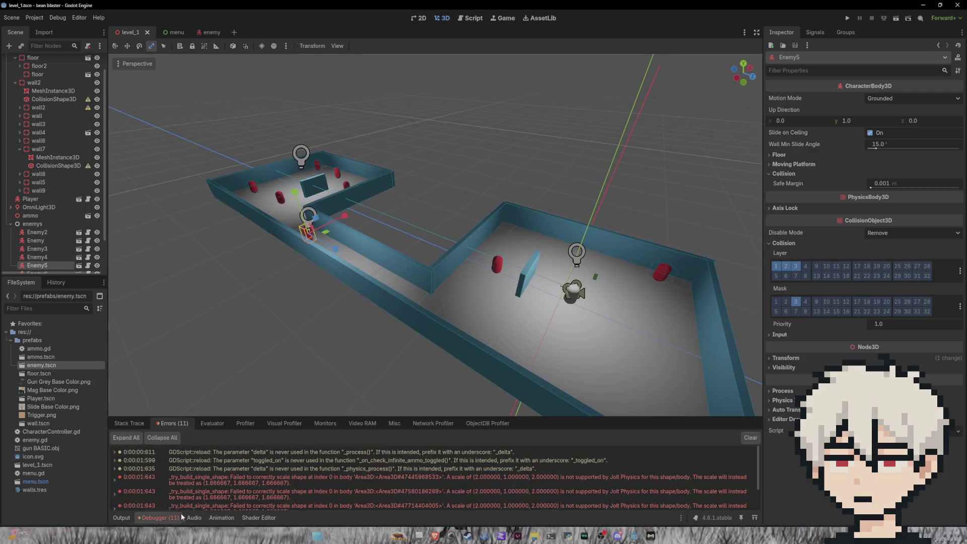
scroll(325, 465, down, 2)
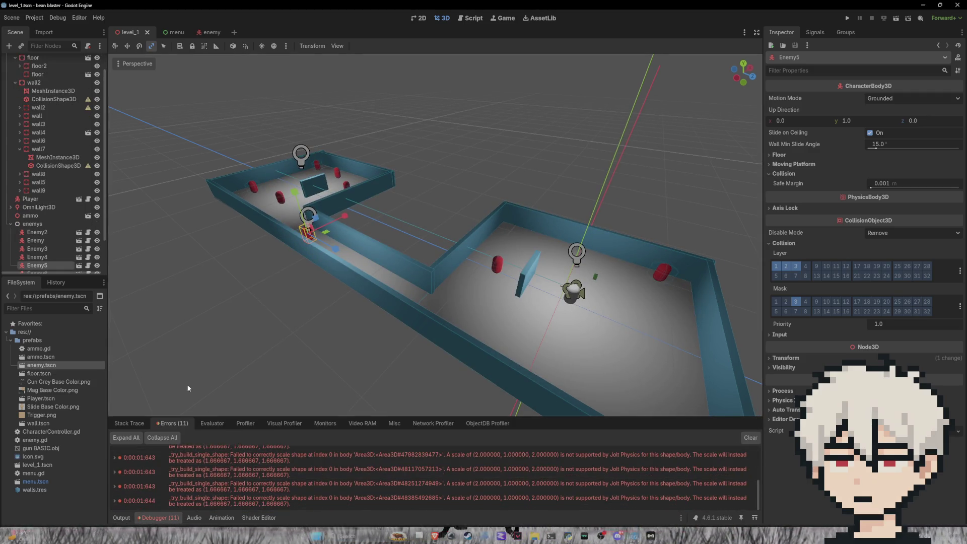
double_click(222, 473)
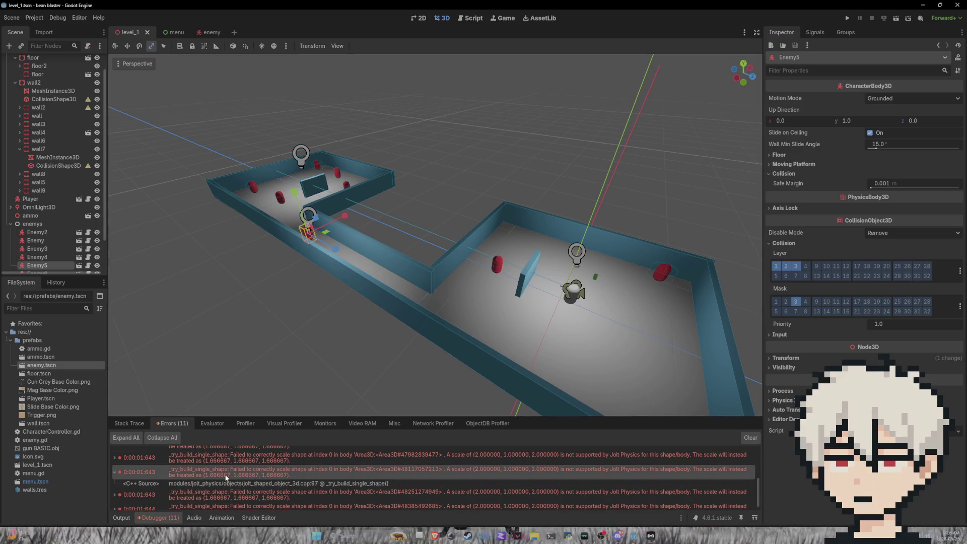
click(255, 484)
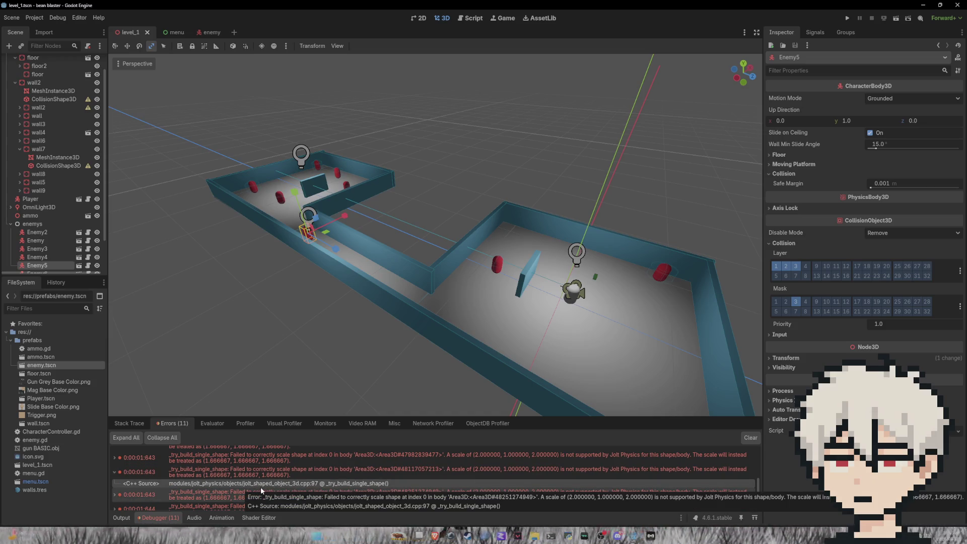
scroll(261, 486, up, 2)
scroll(262, 493, up, 2)
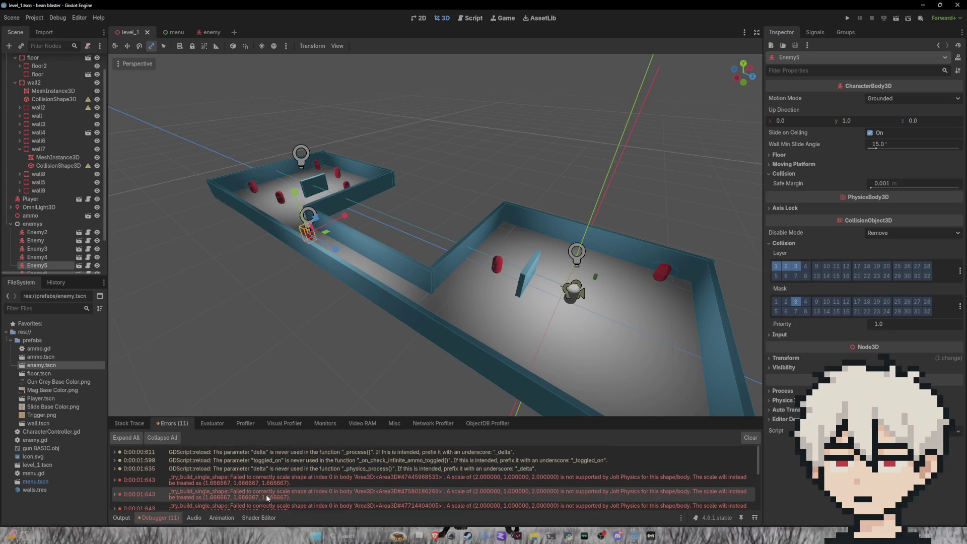
Set CollisionShape3D2's Scale y to 2 for a uniform 2×2×2, then save, run and start.
click(206, 32)
double_click(78, 105)
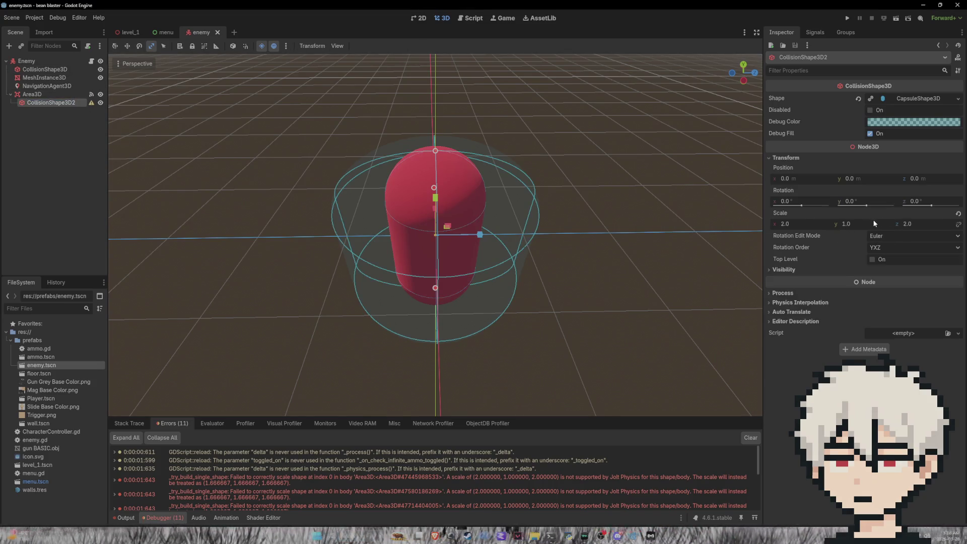
click(844, 224)
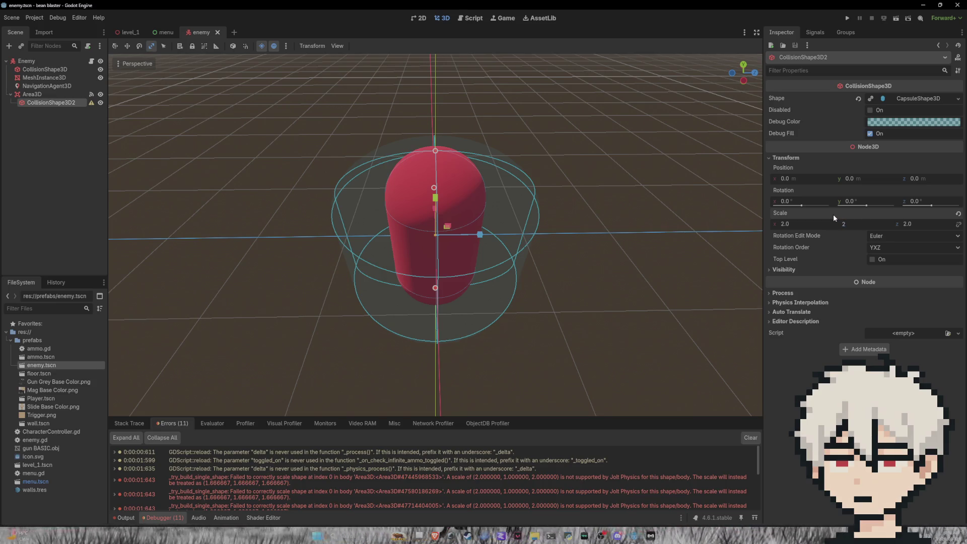
text(2)
key(Return)
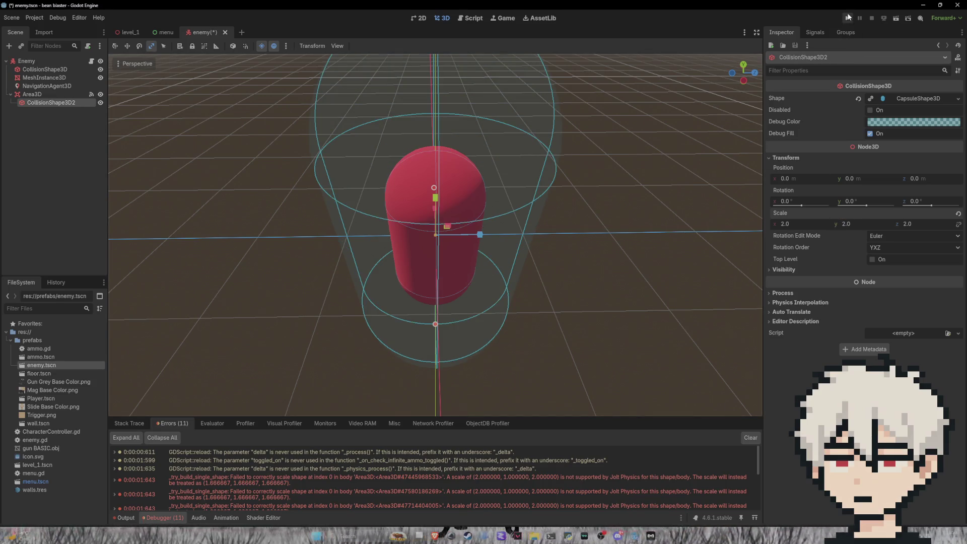
key(F5)
click(490, 258)
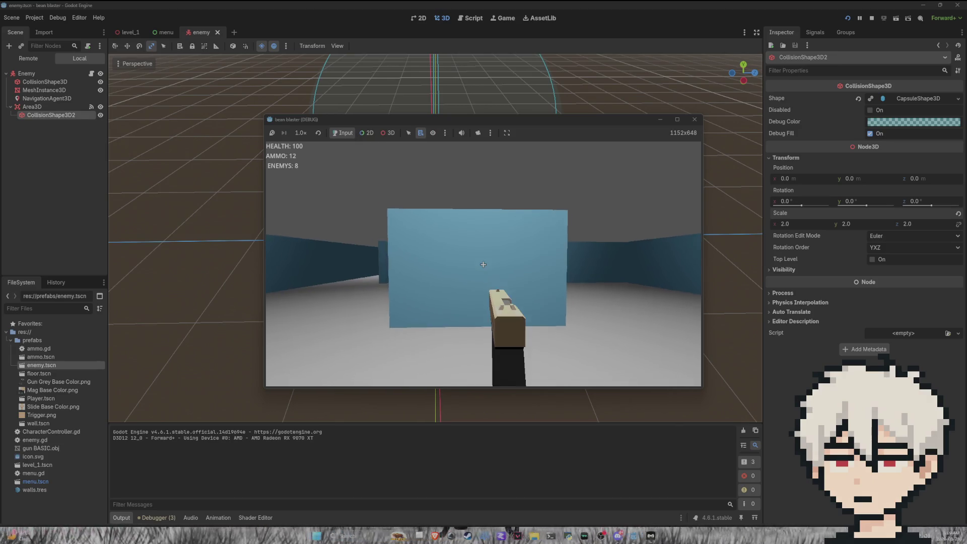
Shoot the approaching enemy repeatedly, then walk forward to grab ammo and take contact damage.
click(483, 264)
click(483, 264)
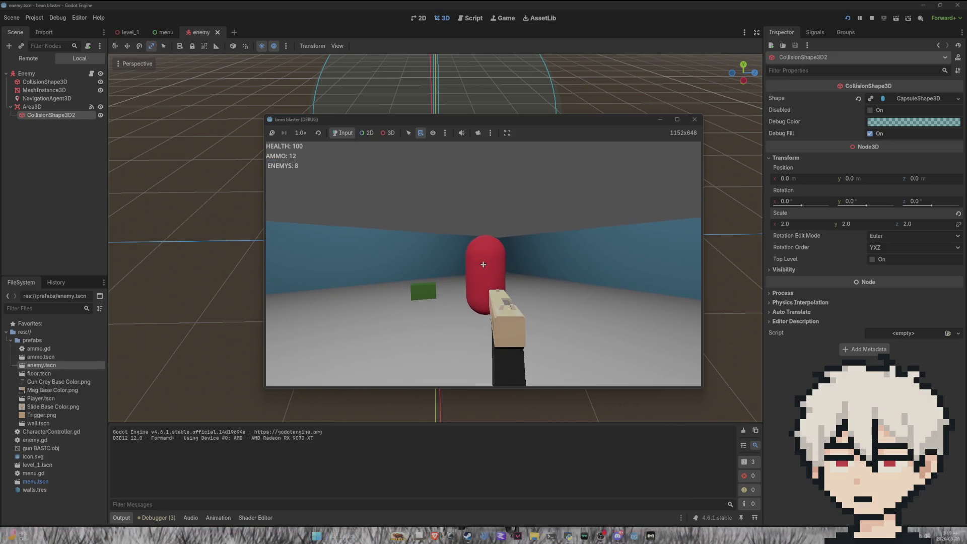
click(483, 264)
click(483, 264)
click(483, 264)
click(483, 264)
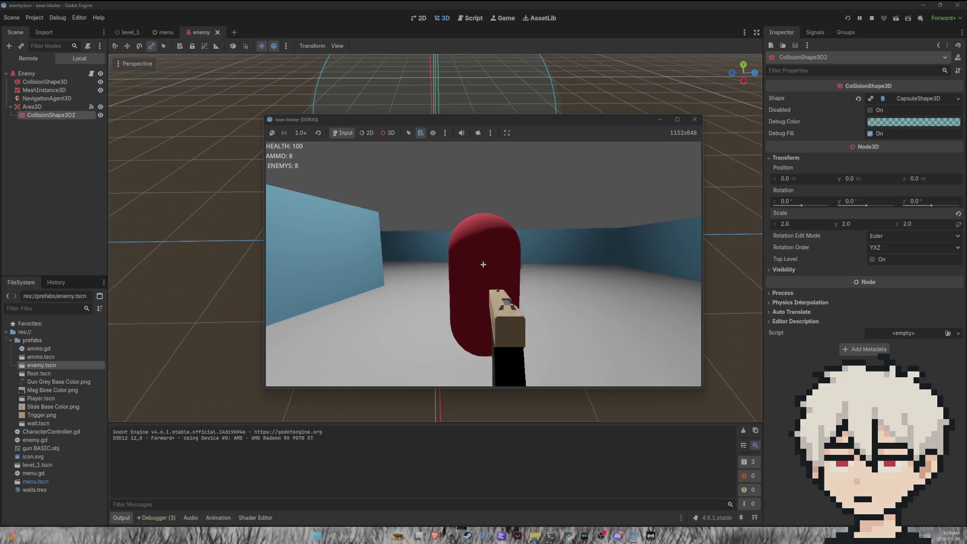
click(483, 264)
click(483, 264)
click(484, 264)
click(483, 264)
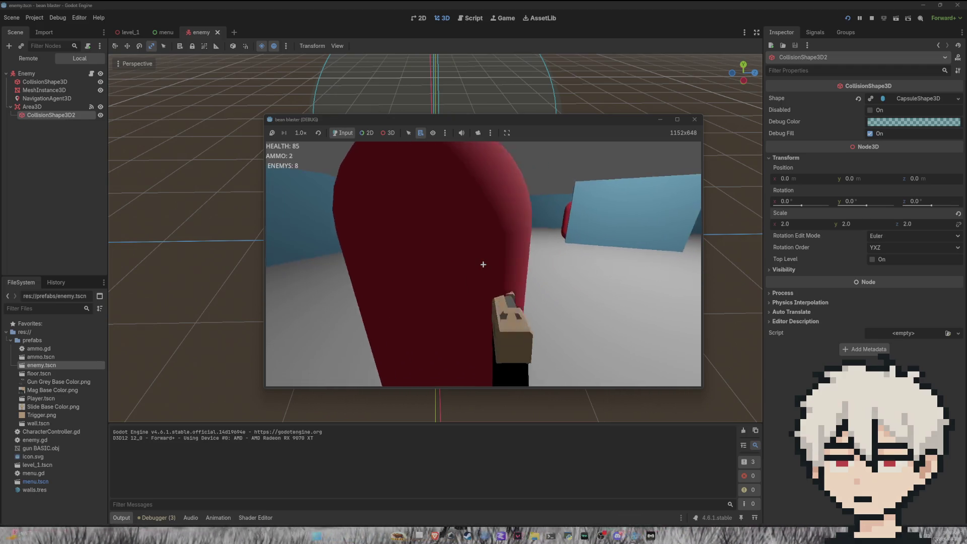
click(483, 264)
click(483, 264)
key(w)
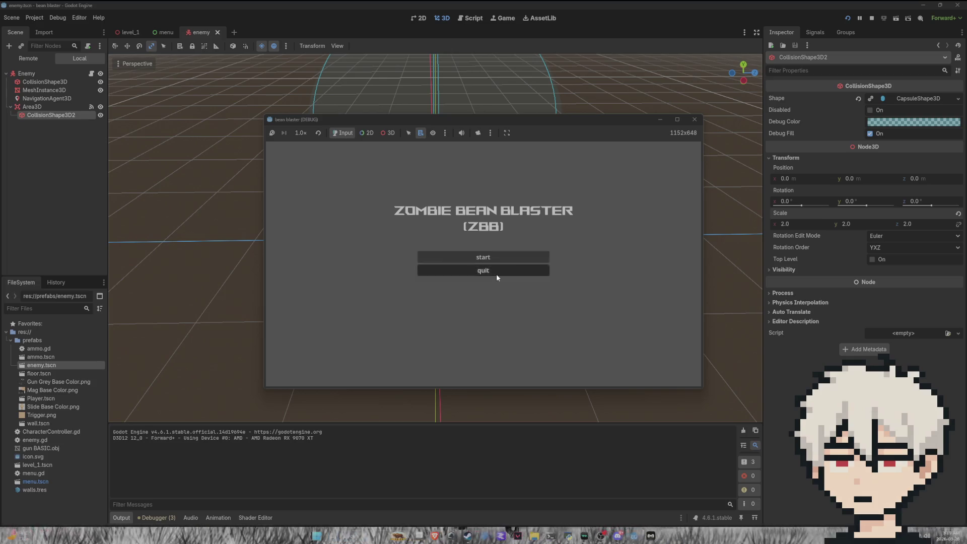
Quit the game, select the enemy's CollisionShape3D, and bring up enemy.gd in the Script workspace.
click(496, 272)
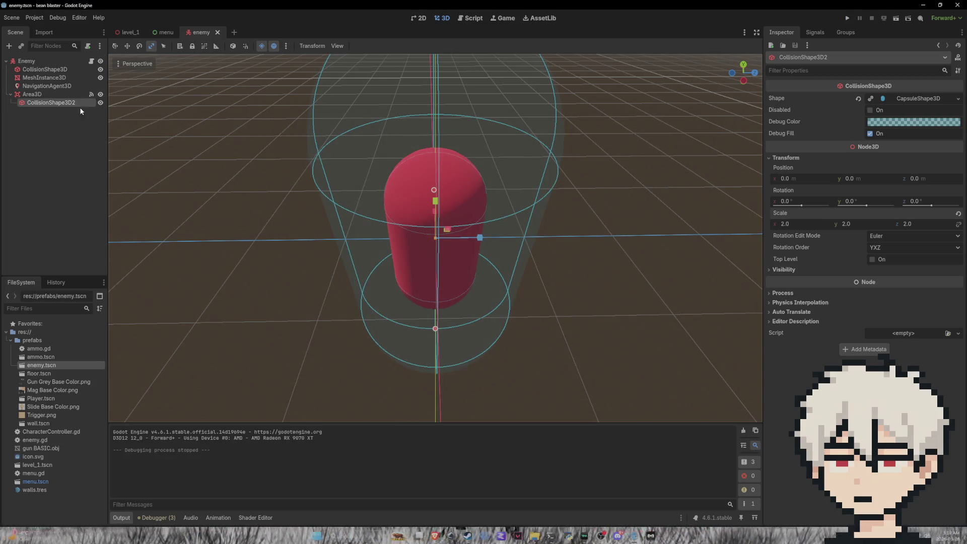
click(45, 69)
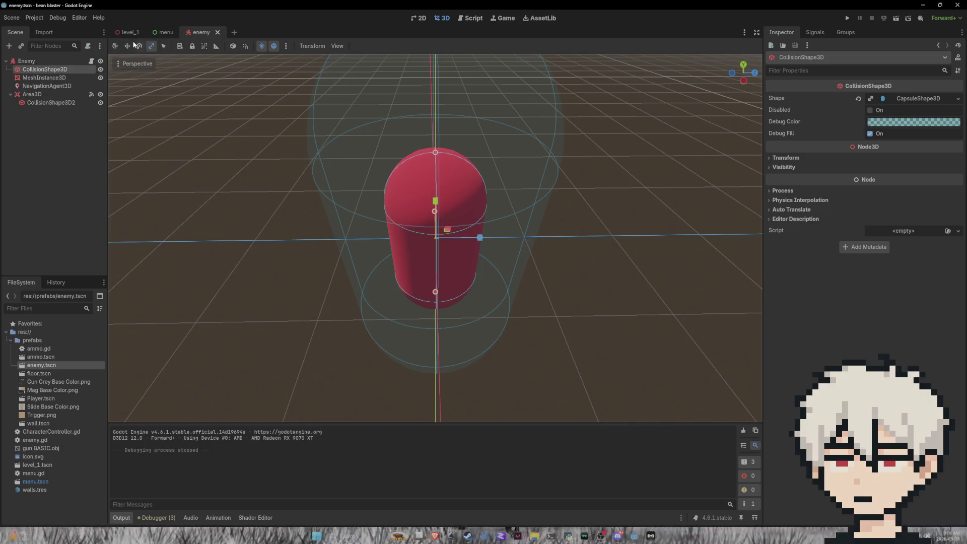
click(464, 22)
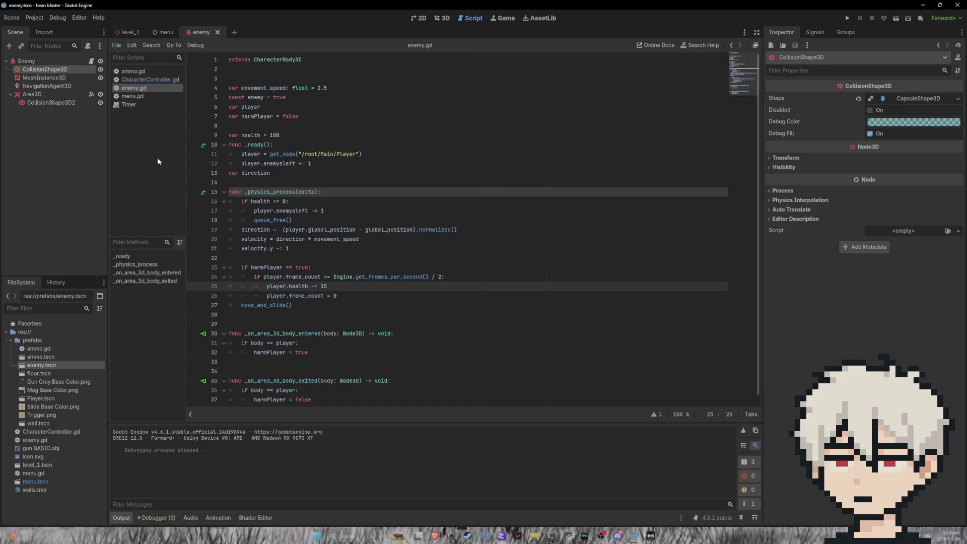
Open CharacterController.gd, try deleting the frame counter line, then undo it.
click(147, 80)
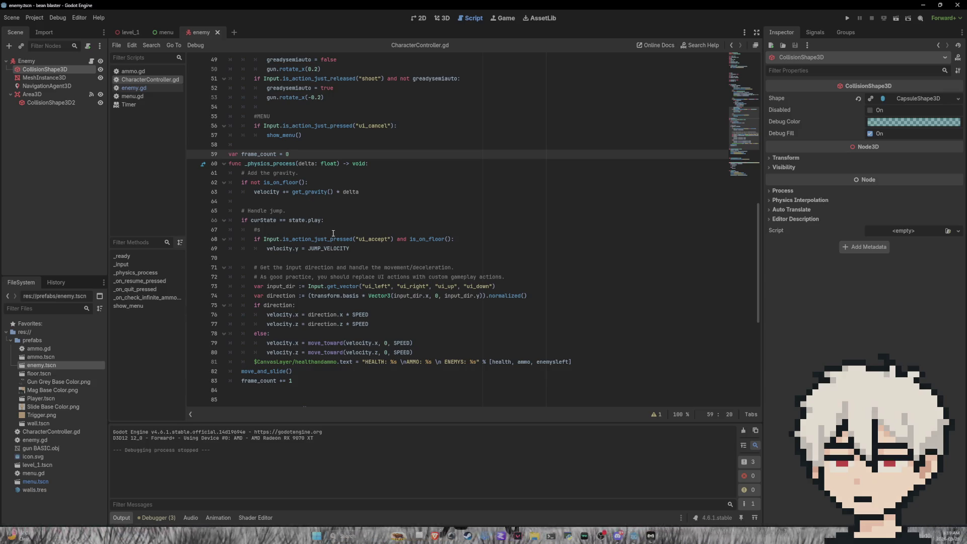
scroll(334, 233, down, 4)
scroll(348, 242, up, 10)
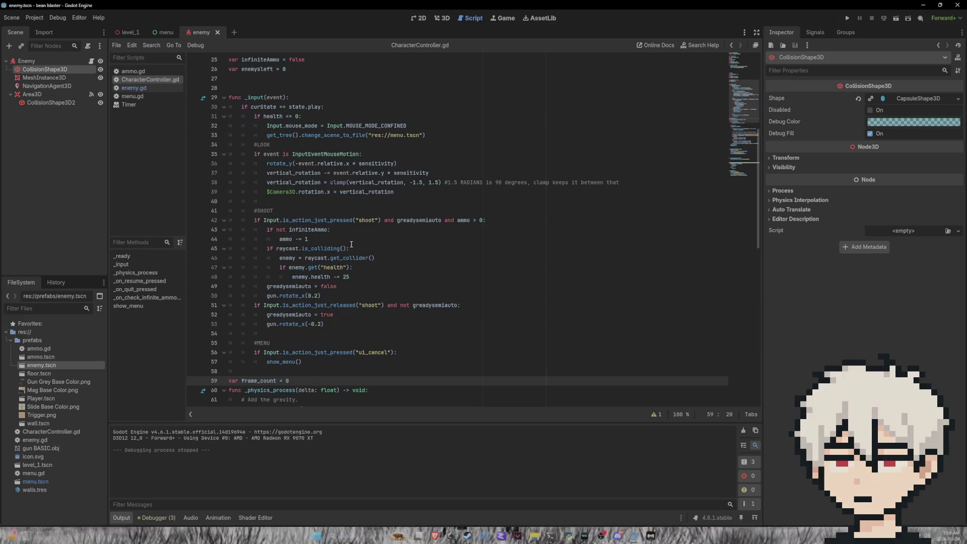
scroll(351, 244, down, 12)
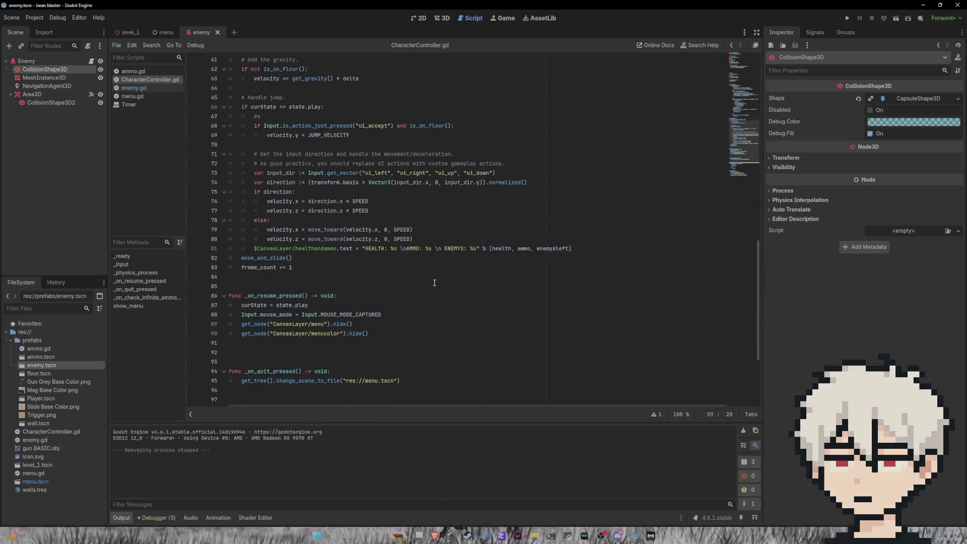
click(434, 283)
key(BackSpace)
key(BackSpace)
key(BackSpace)
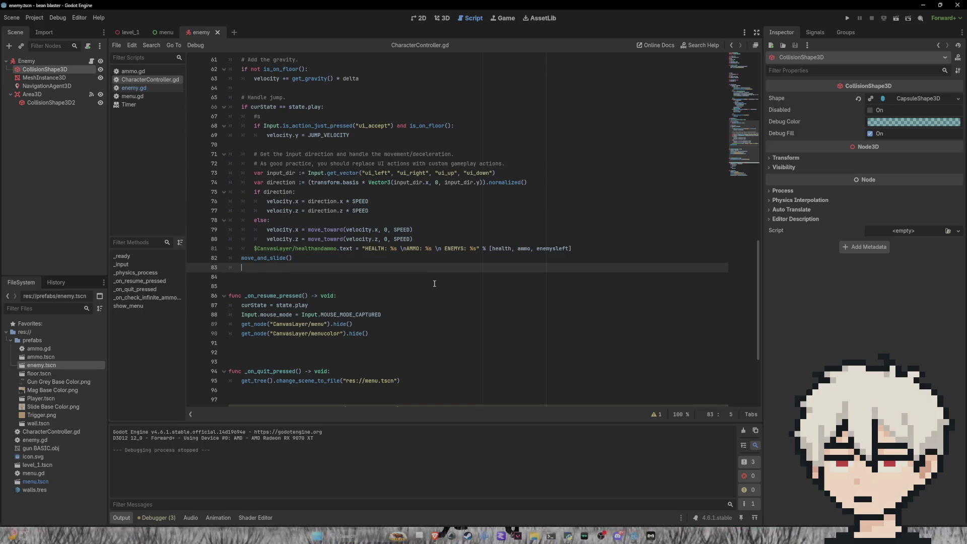
key(Return)
key(Return)
key(ctrl+z)
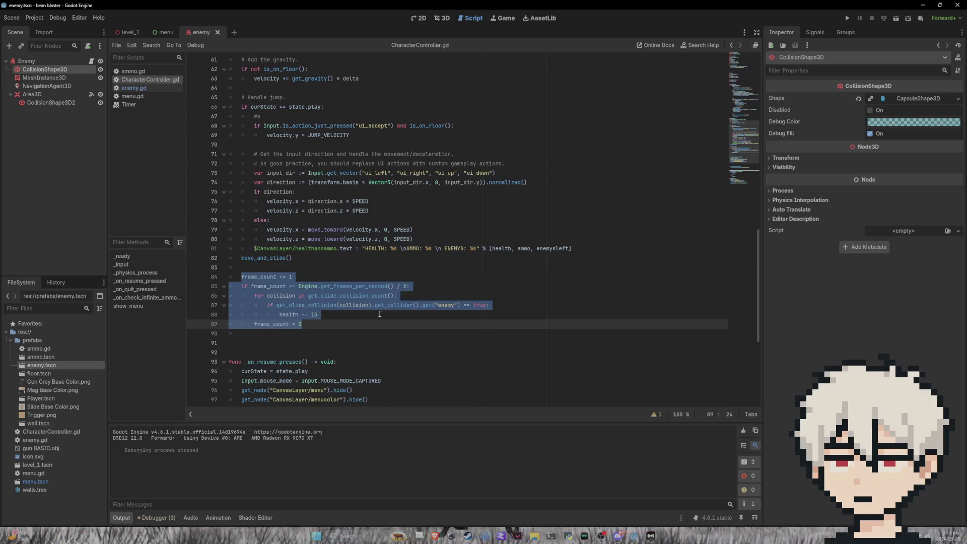
click(353, 321)
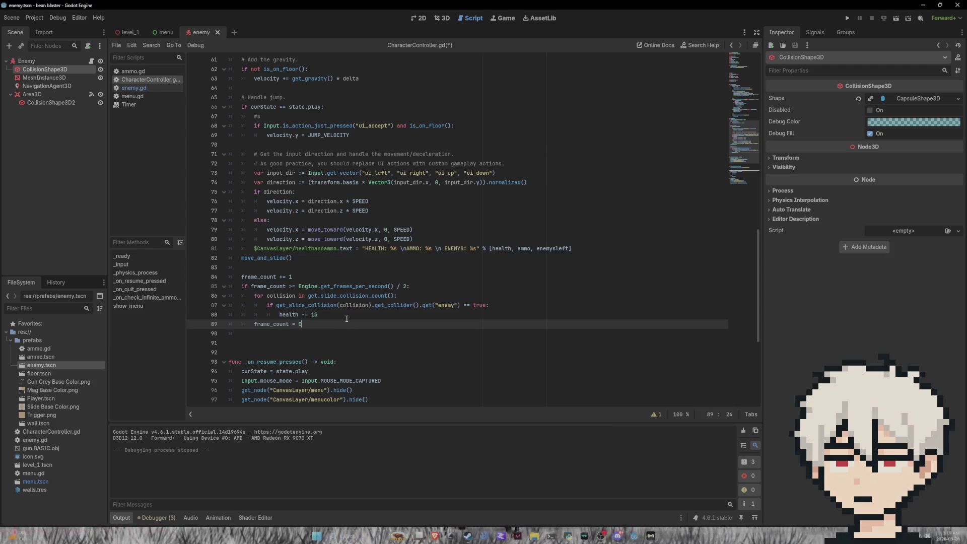
Delete the player's slide-collision damage block (lines 85–89), keeping the frame counter.
mouse_move(326, 309)
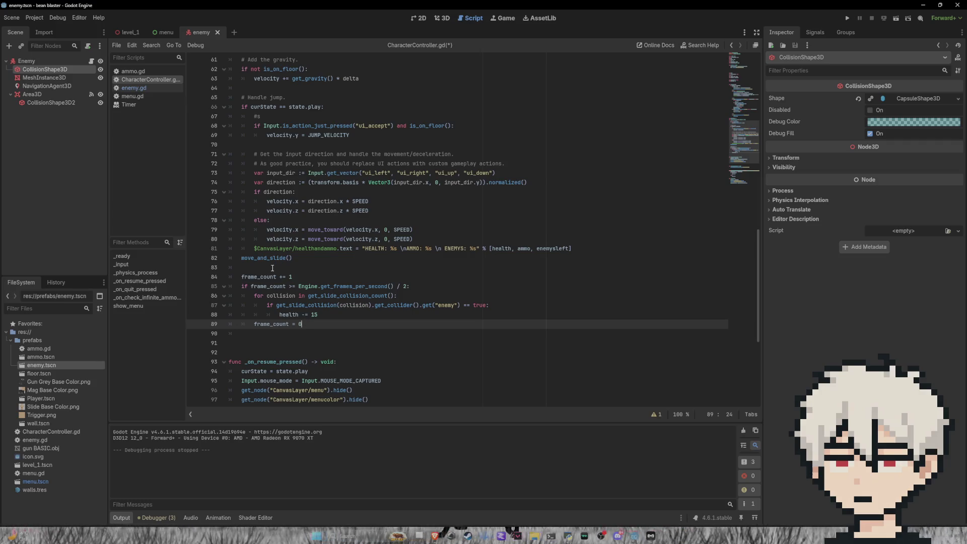
mouse_move(311, 324)
mouse_down()
mouse_move(252, 287)
mouse_move(231, 288)
mouse_up()
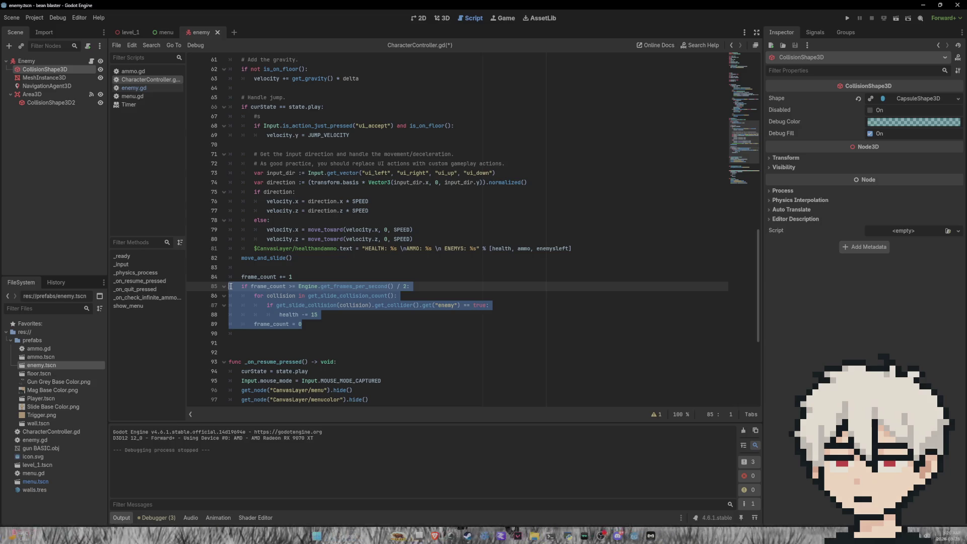
key(BackSpace)
key(BackSpace)
scroll(335, 298, up, 3)
scroll(335, 298, up, 2)
scroll(286, 279, down, 2)
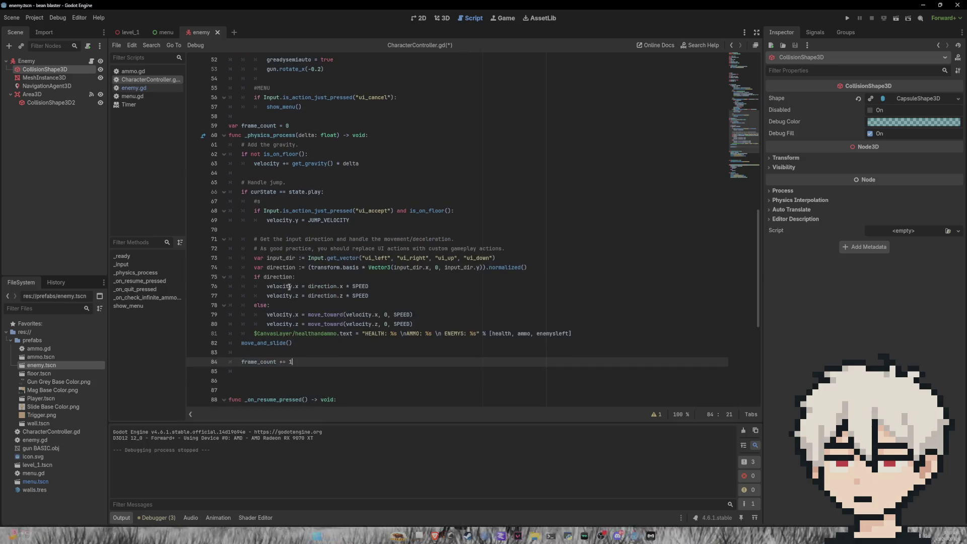
scroll(345, 301, up, 9)
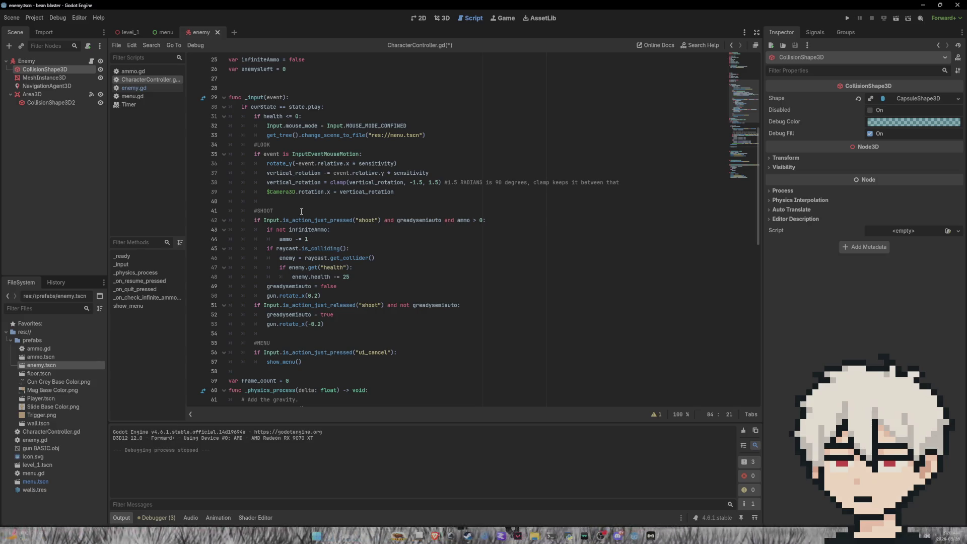
click(350, 277)
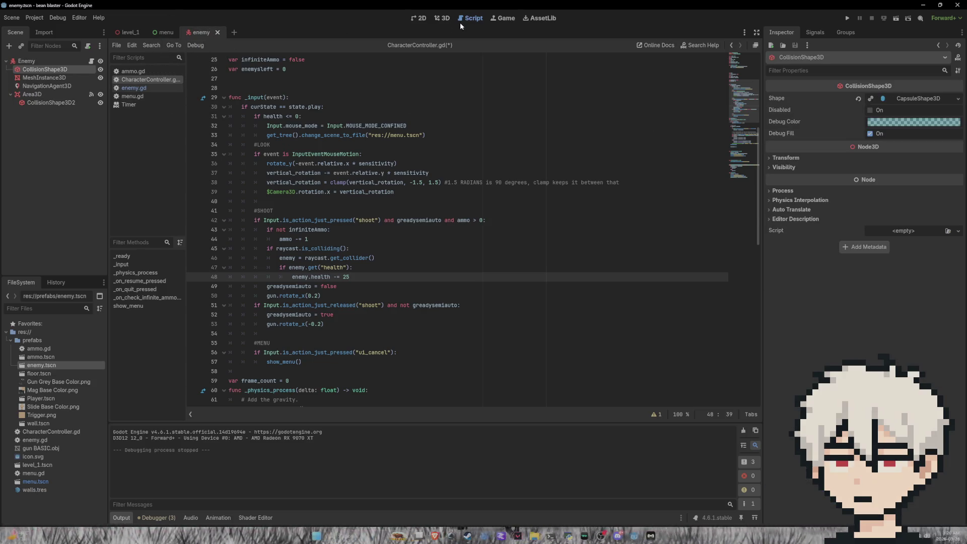
click(442, 18)
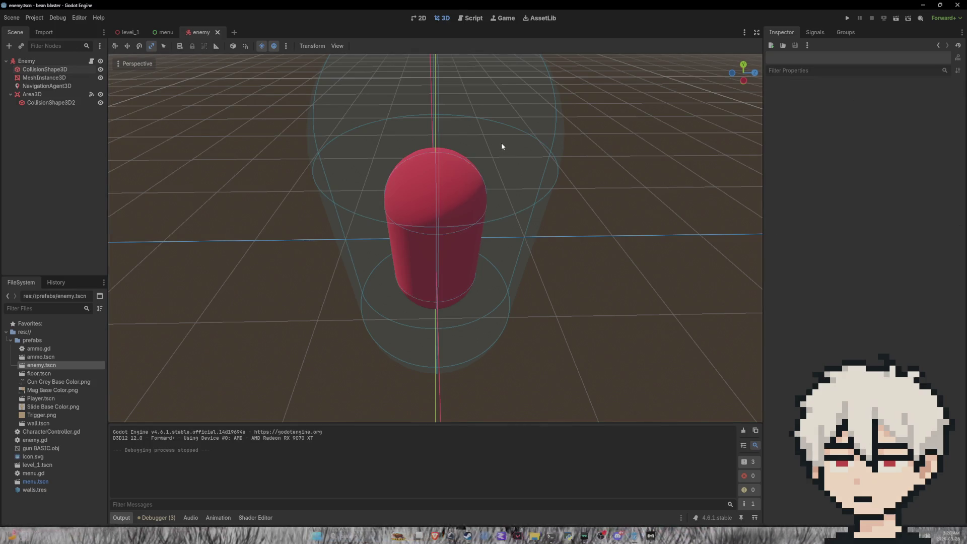
Inspect the enemy detection Area3D's collision layers and mask.
click(527, 158)
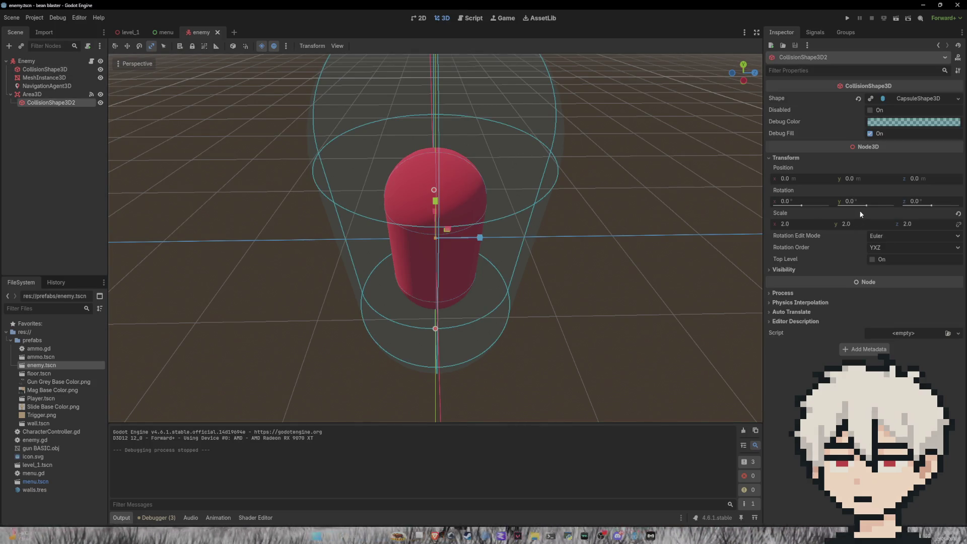
click(54, 94)
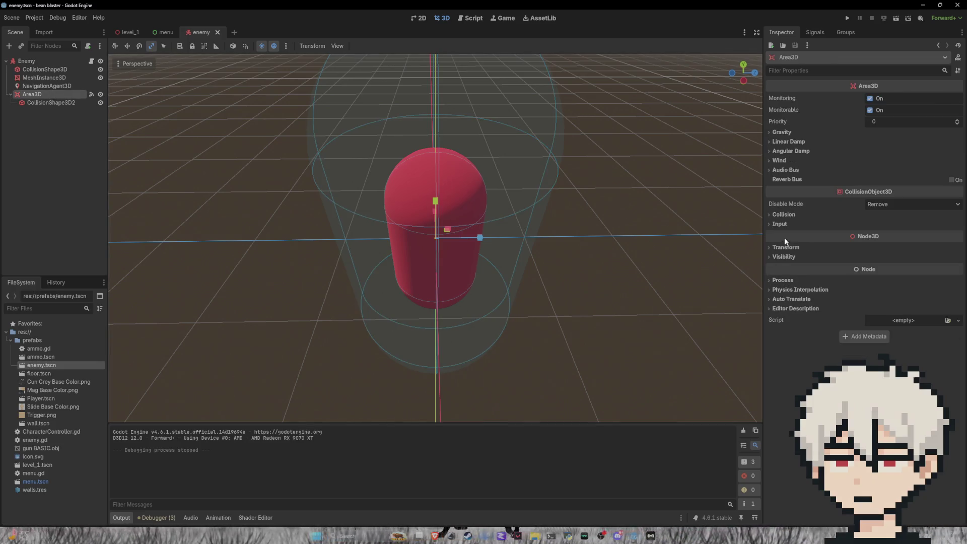
click(784, 215)
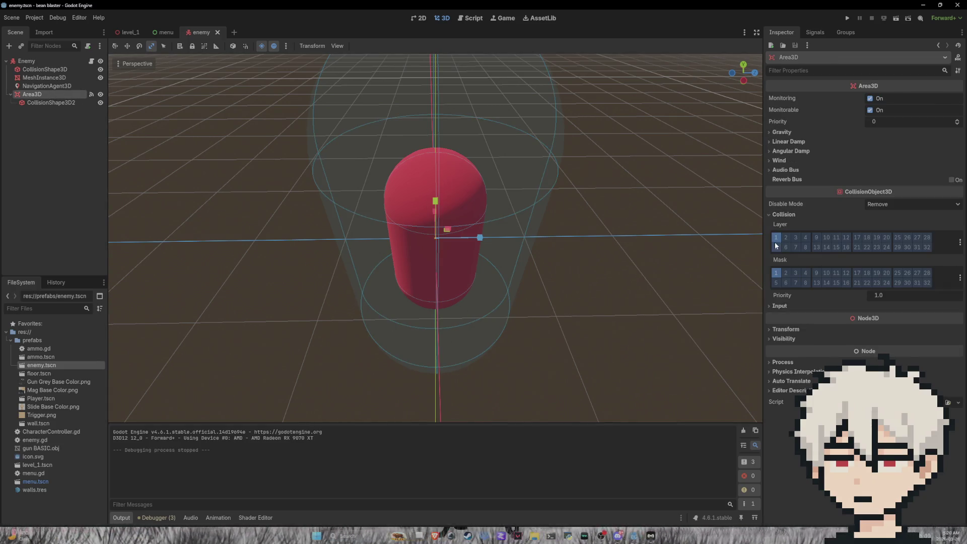
click(50, 102)
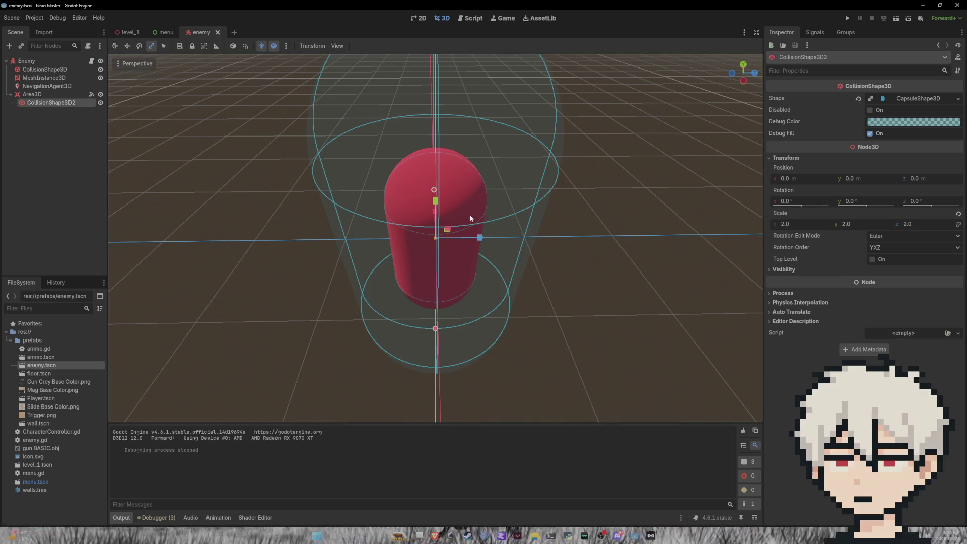
right_click(53, 101)
click(46, 100)
click(33, 94)
Enable collision layer 2 (ENEMY) on the Enemy body alongside layers 1 and 3.
click(45, 62)
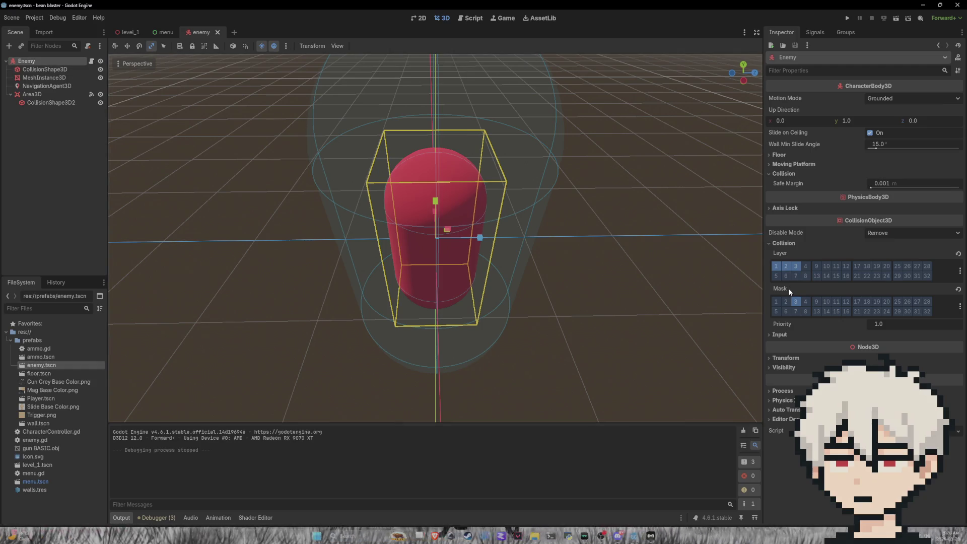
click(786, 266)
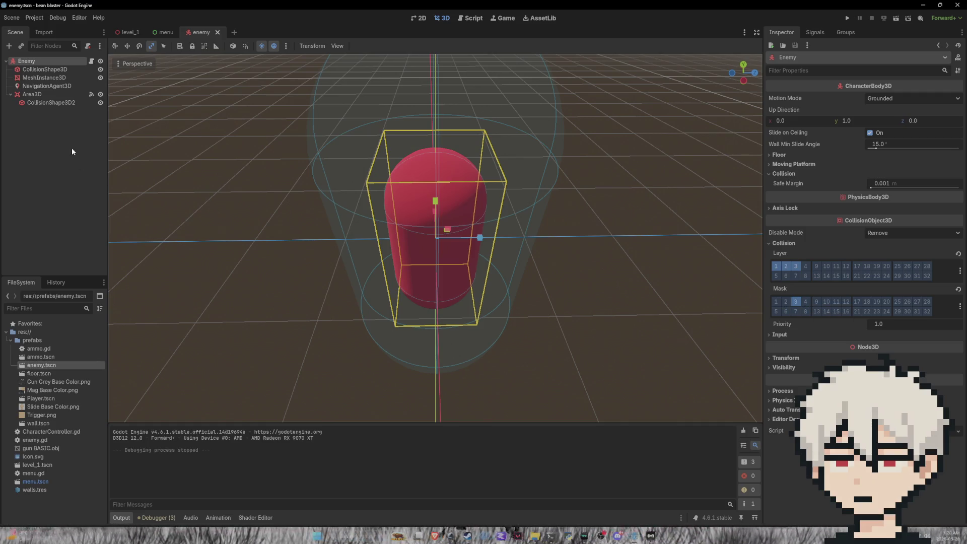
click(32, 94)
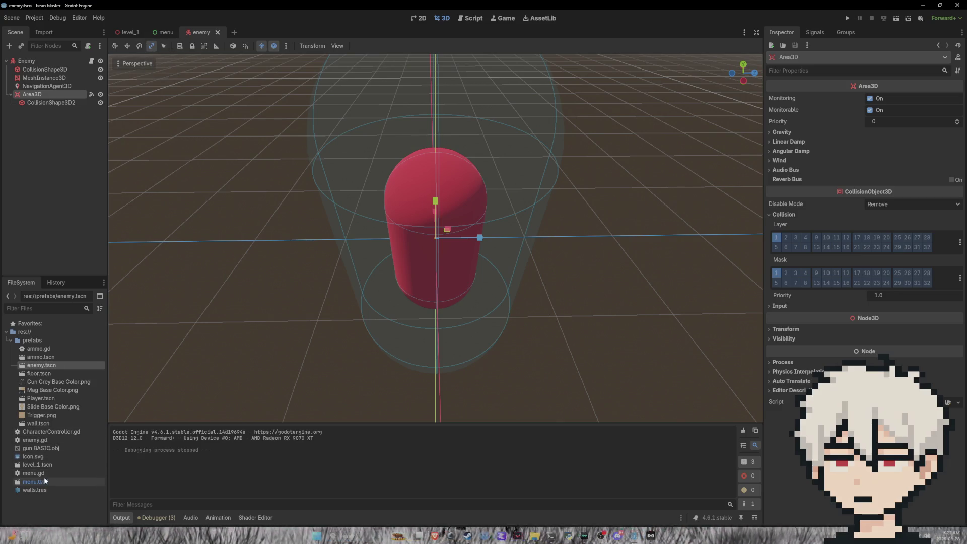
double_click(43, 432)
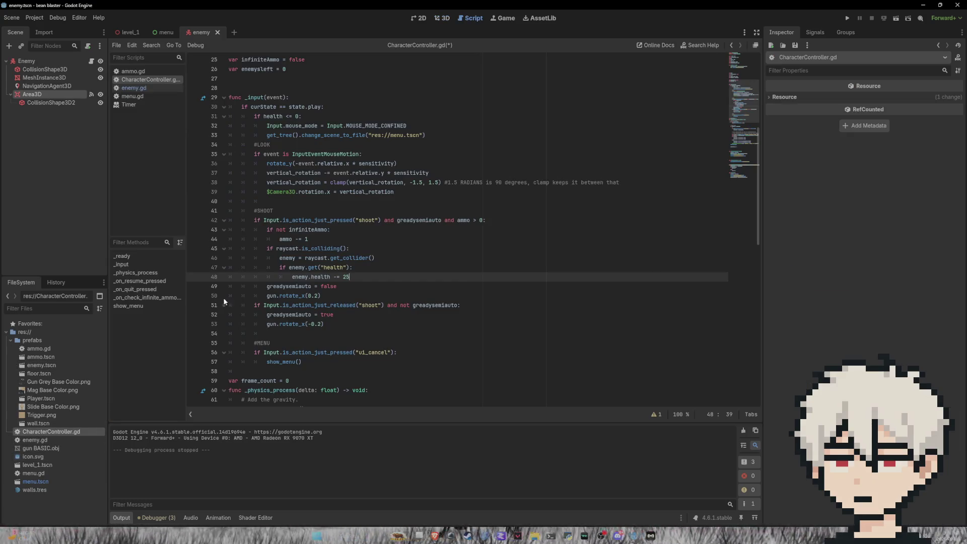
Check the Player RayCast3D's collision mask, then toggle layer 3 on the enemy Area3D.
double_click(44, 398)
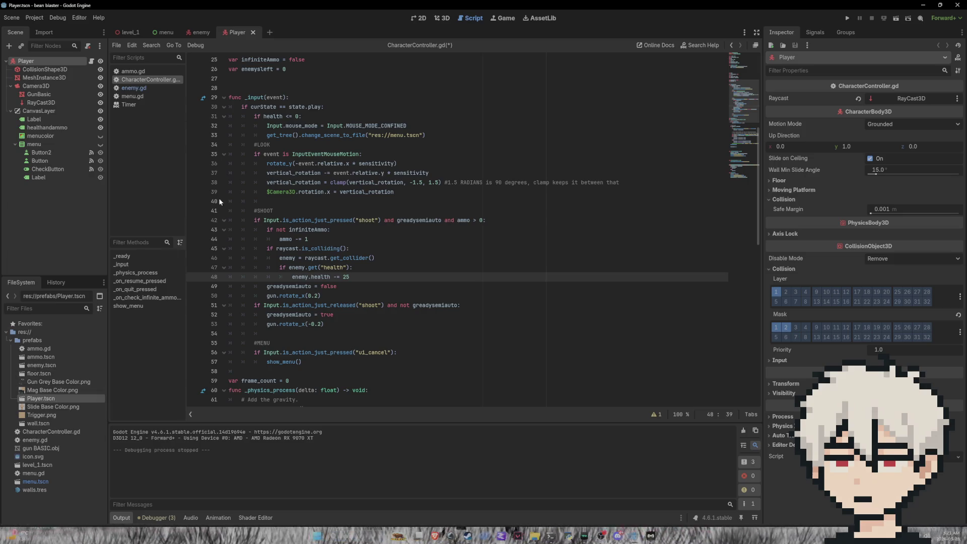
click(442, 17)
click(596, 144)
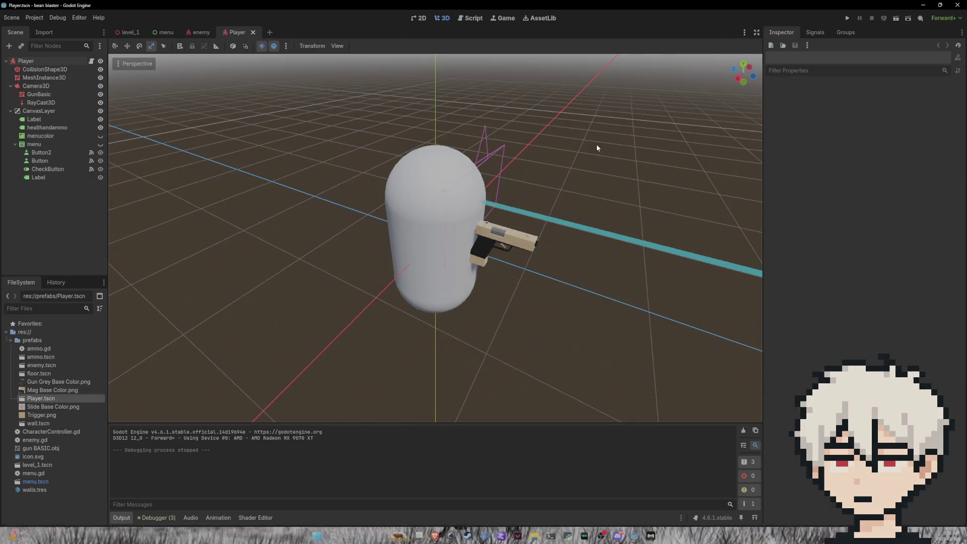
mouse_move(598, 125)
mouse_down()
mouse_move(616, 108)
mouse_move(555, 131)
mouse_move(424, 110)
mouse_move(302, 140)
mouse_move(332, 161)
mouse_up()
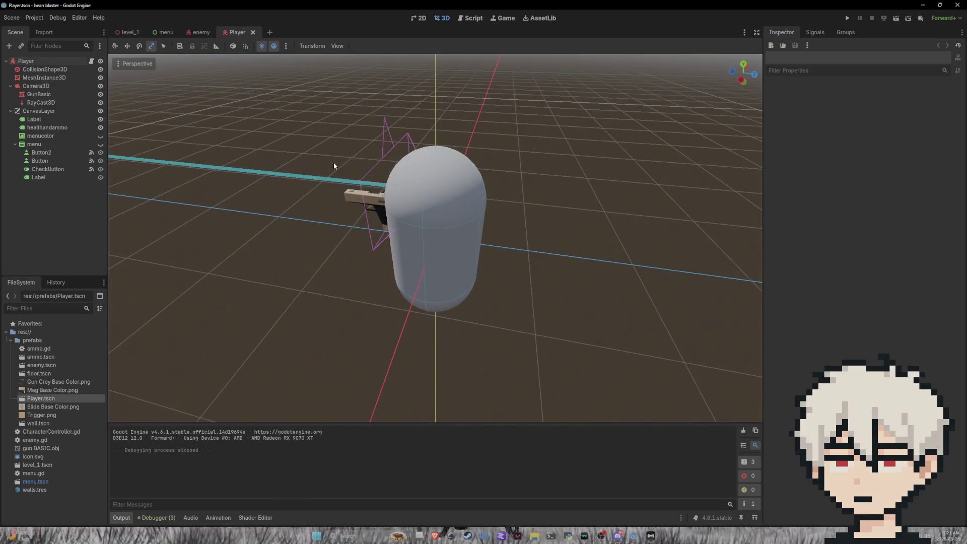
scroll(343, 148, down, 5)
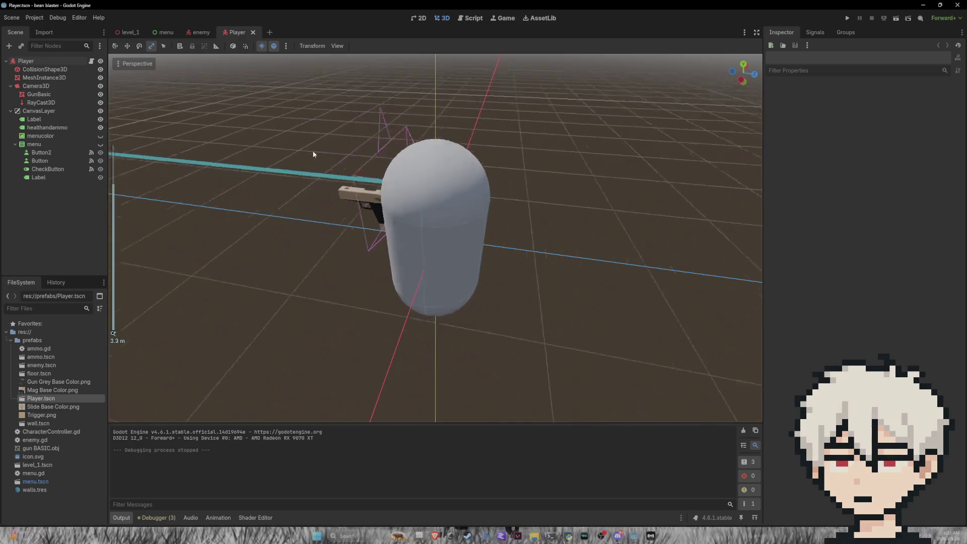
click(41, 102)
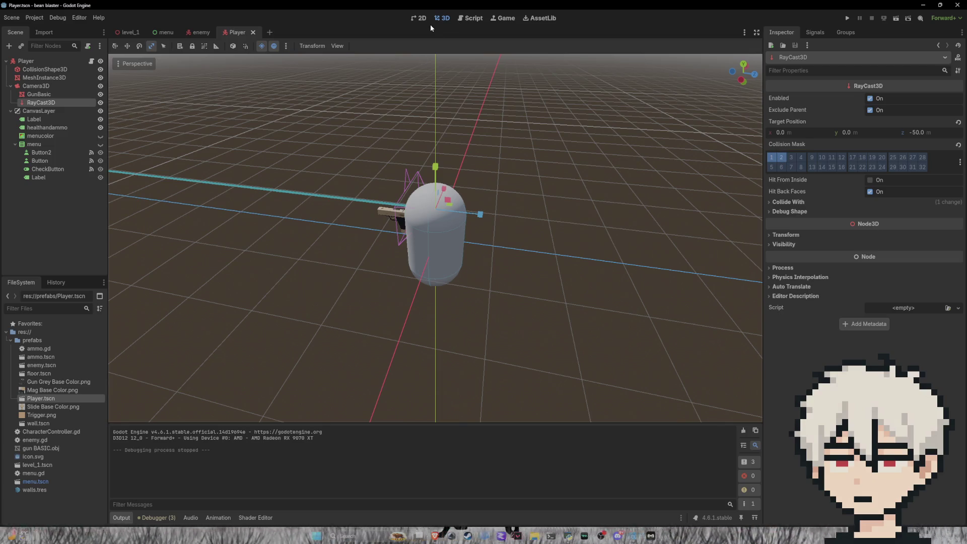
click(796, 239)
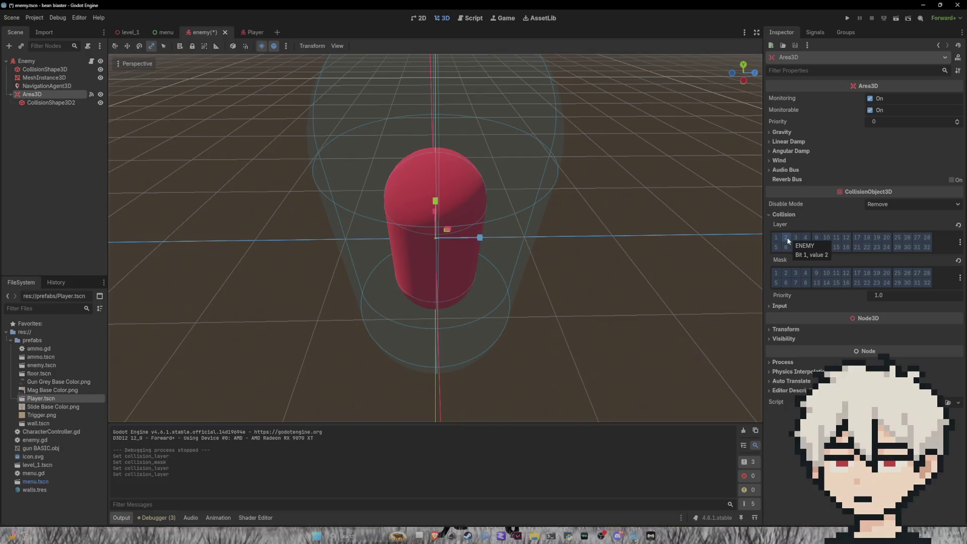
Toggle the enemy Area3D's layer and mask bit 2 on and back off, then run the project.
click(787, 239)
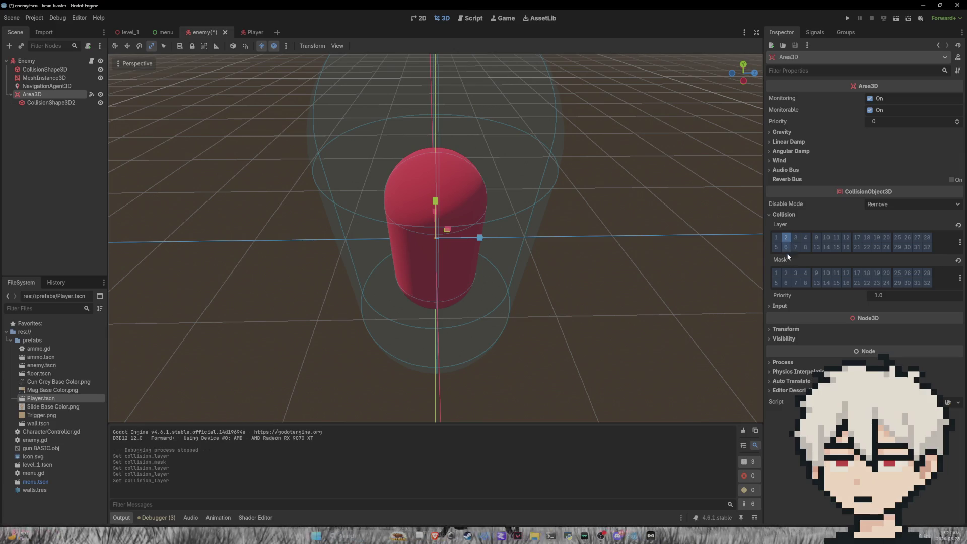
click(789, 275)
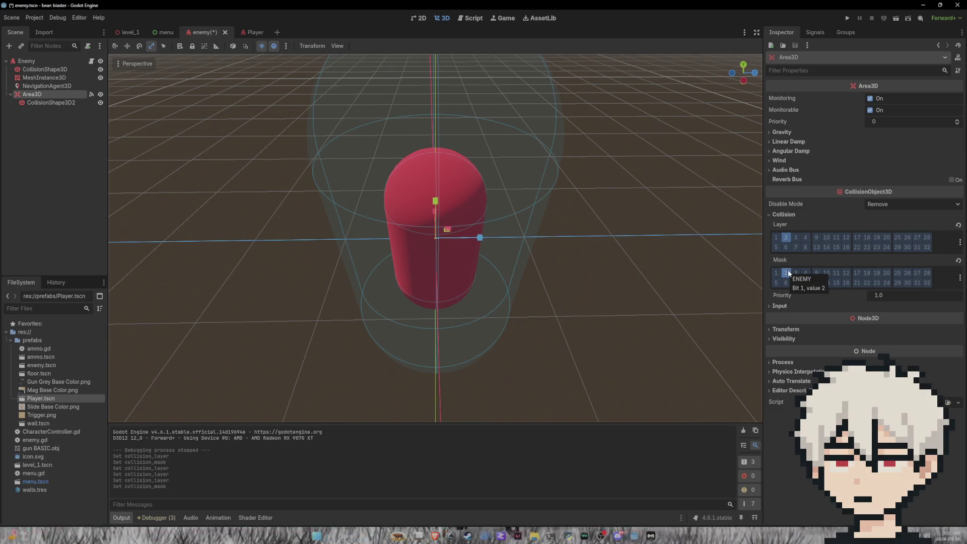
click(787, 273)
click(787, 237)
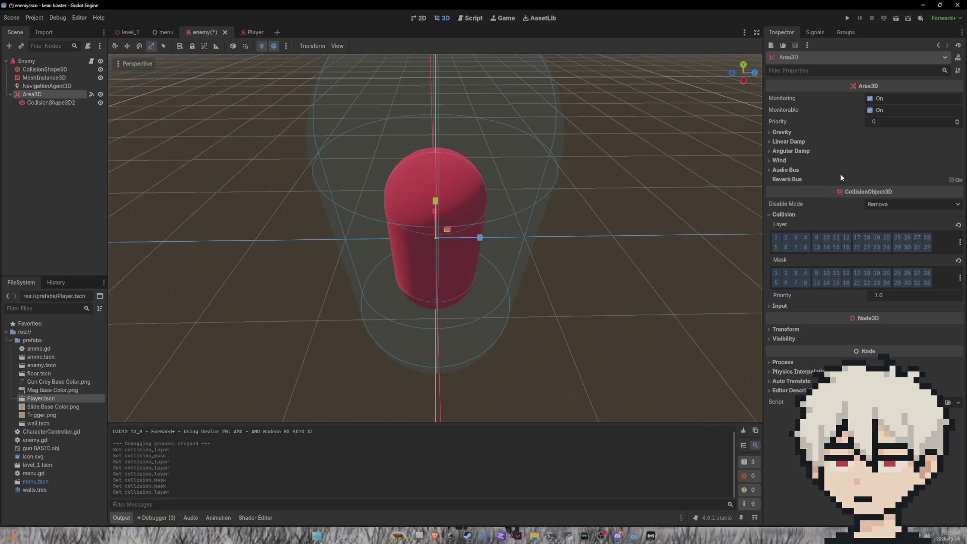
click(848, 19)
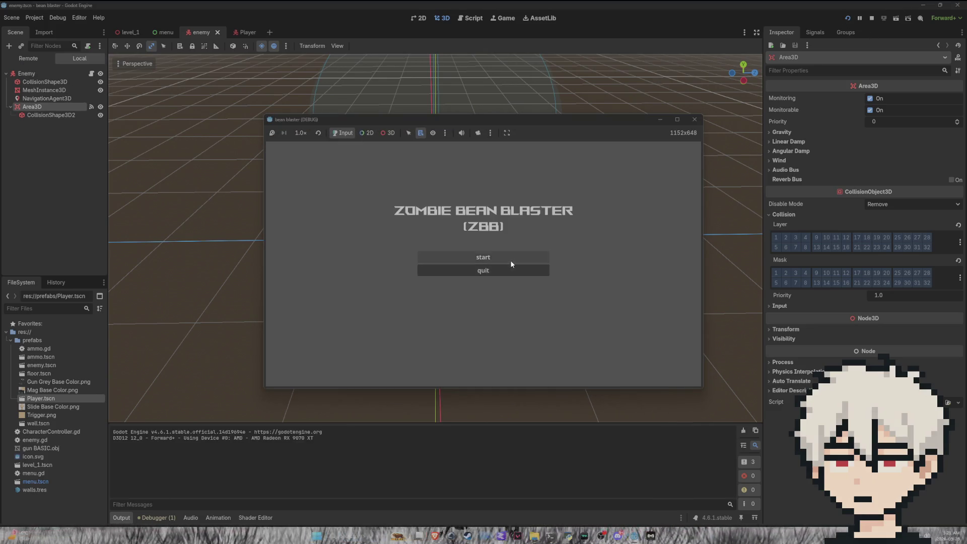
Start a game, shoot the red enemy to drop the count from 8 to 7, then stop it.
click(510, 260)
click(483, 265)
click(483, 264)
click(483, 265)
click(483, 264)
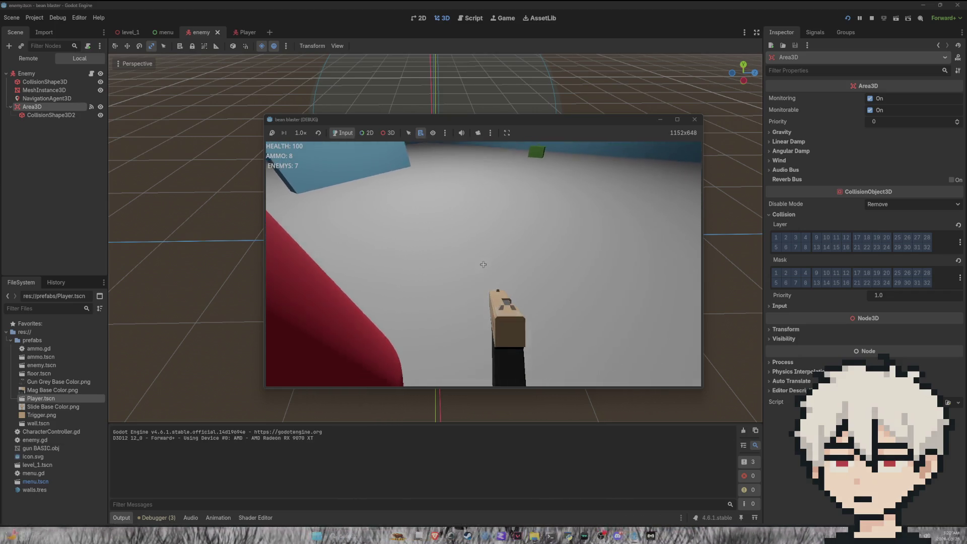
key(Escape)
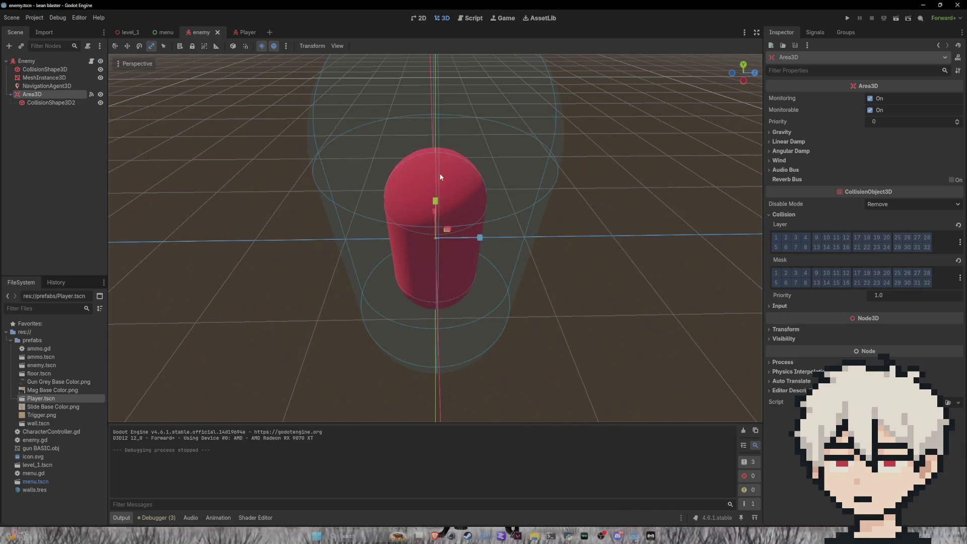
Enable layer and mask bit 4 on the enemy Area3D, then select the Player root node.
click(806, 237)
click(805, 271)
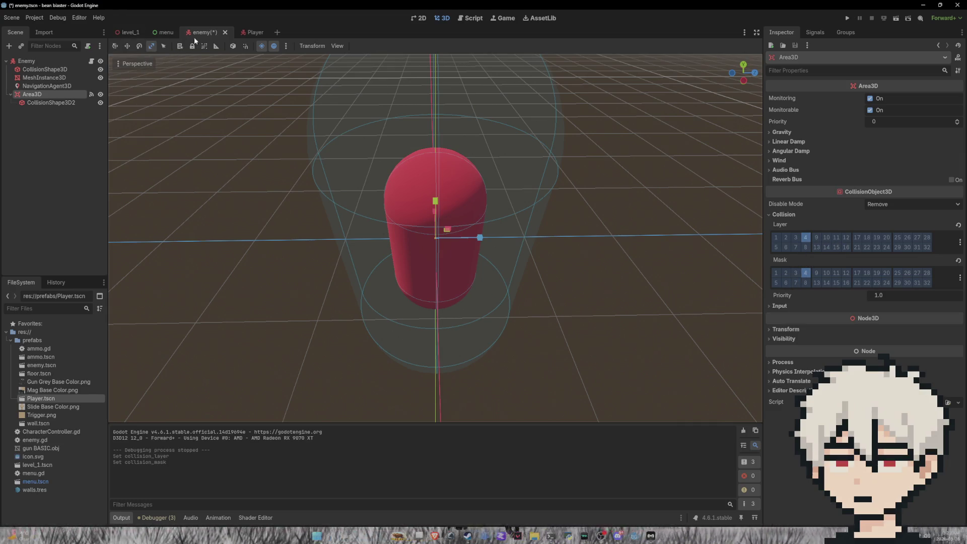
click(234, 35)
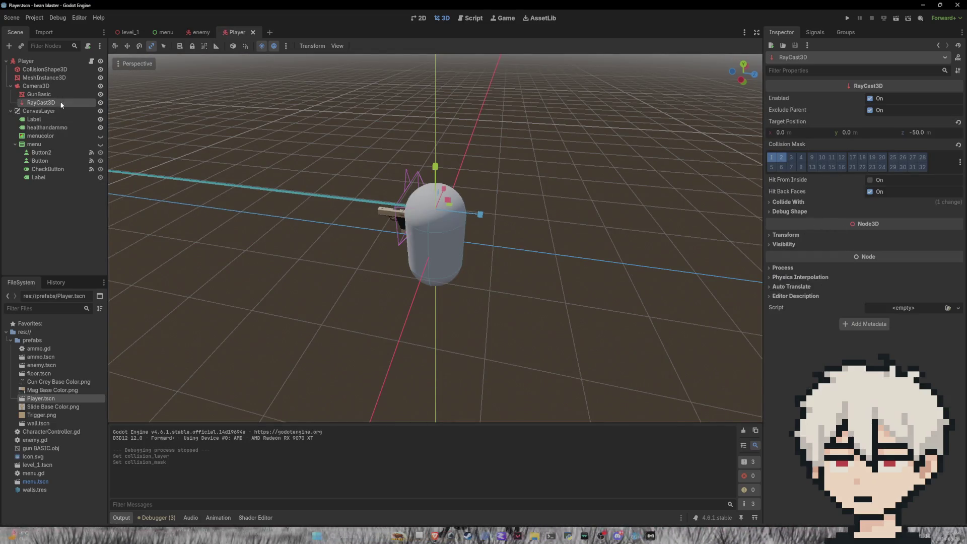
click(70, 61)
Enable layer and mask bit 4 on the Player and open the physics layer names settings.
click(805, 291)
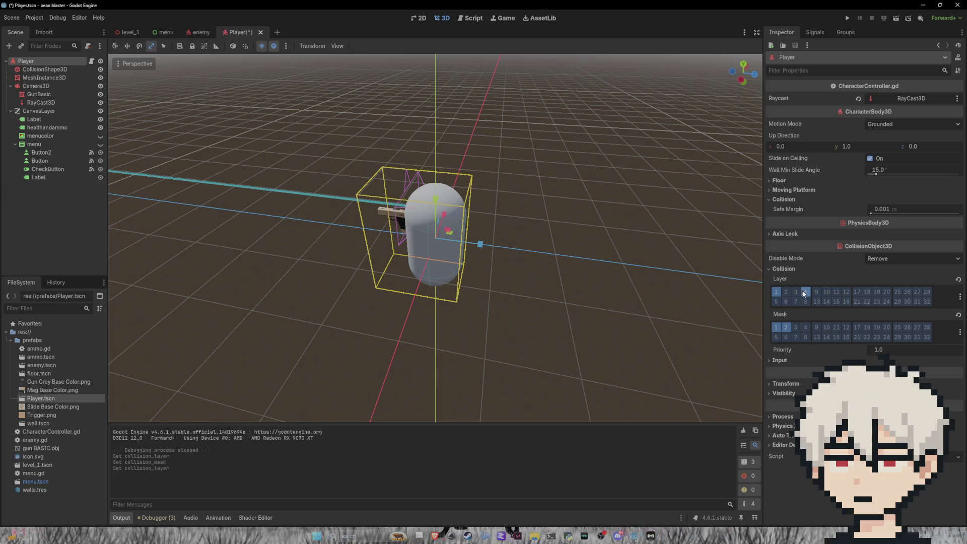
click(806, 327)
click(960, 336)
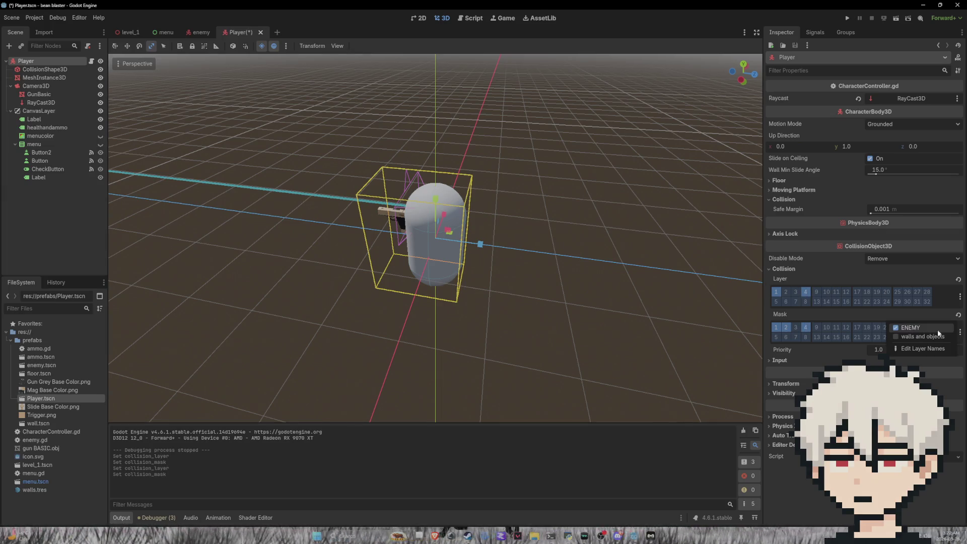
click(899, 347)
Under 3D Physics layer names, enter 'player' for layer 4 and 'walls and player' for layer 1, then close.
click(499, 215)
text(pl)
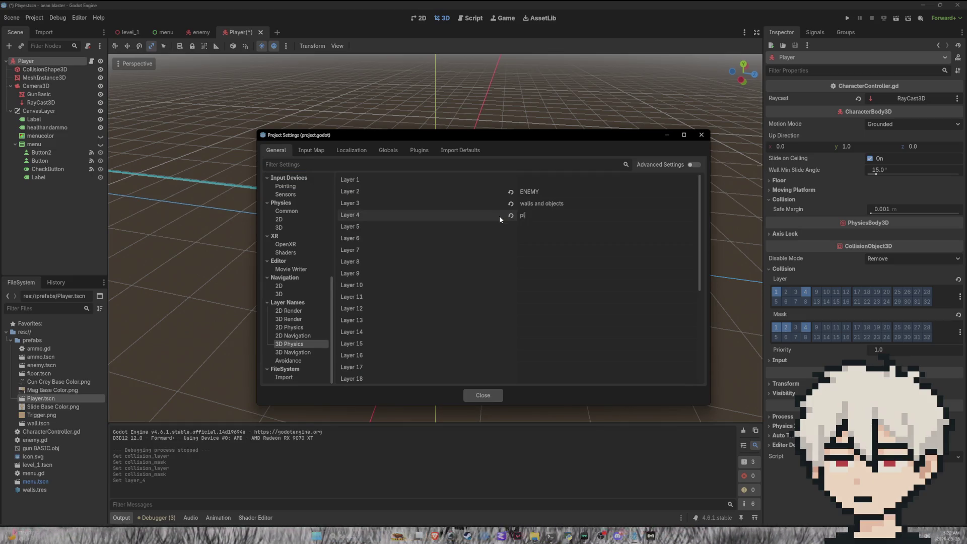
text(ayer)
click(545, 181)
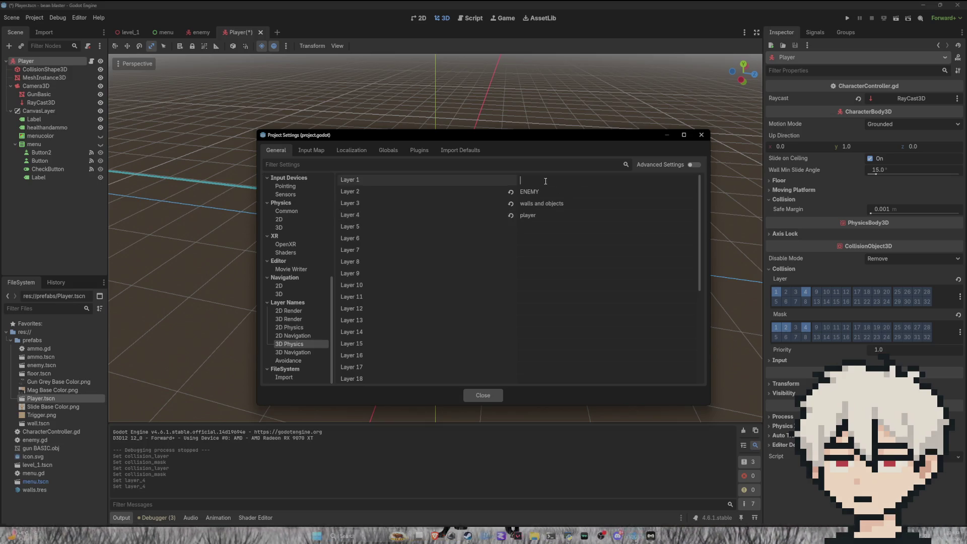
text(walls)
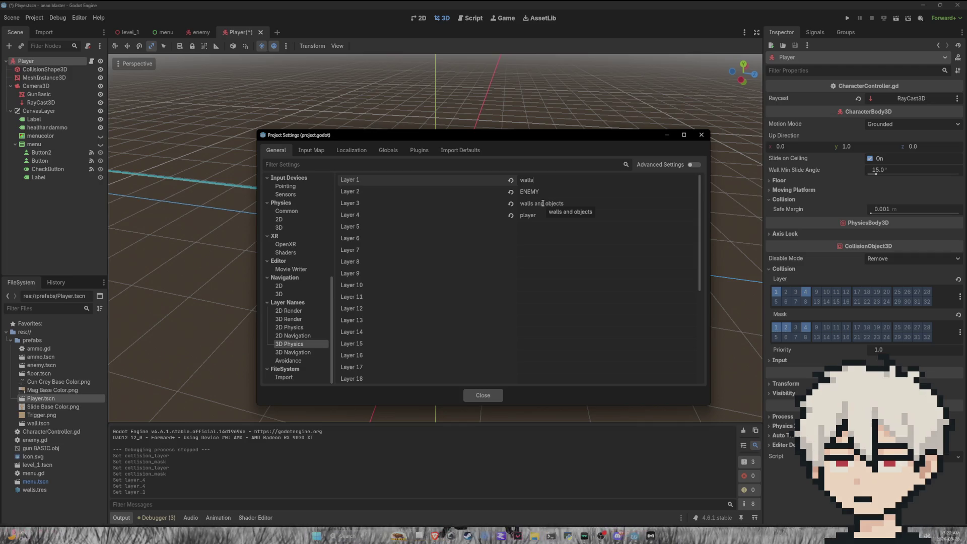
text( and player)
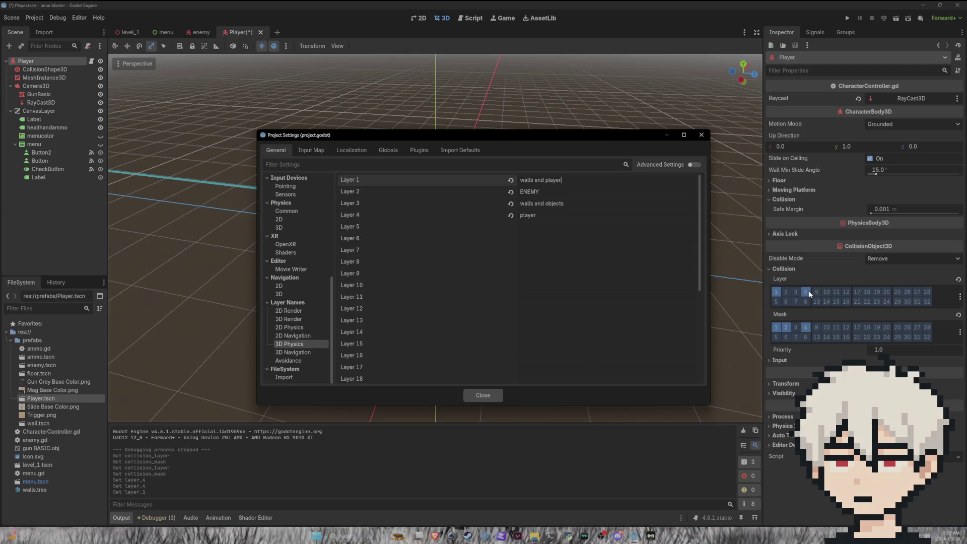
click(771, 273)
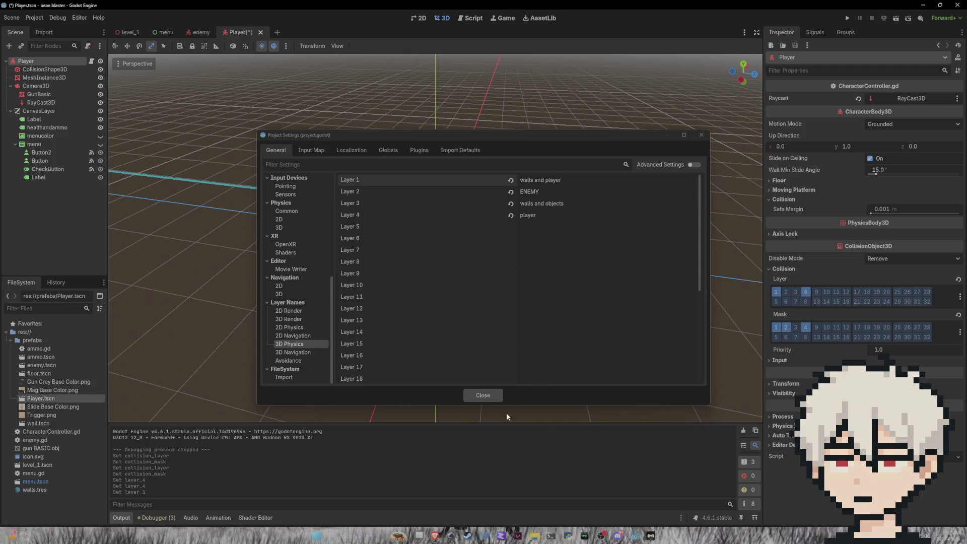
click(495, 394)
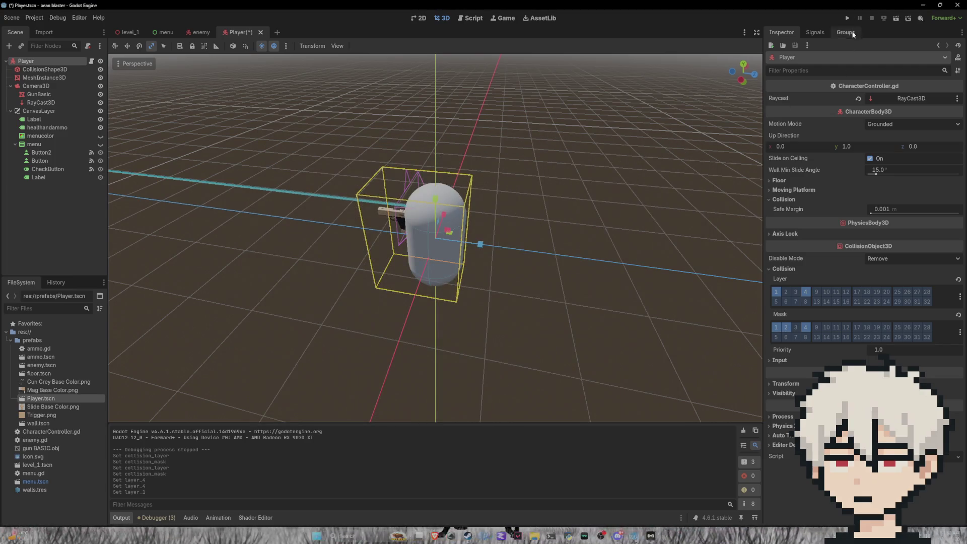
Run the project, start a game, and shoot red enemies at close range while touching them.
click(846, 19)
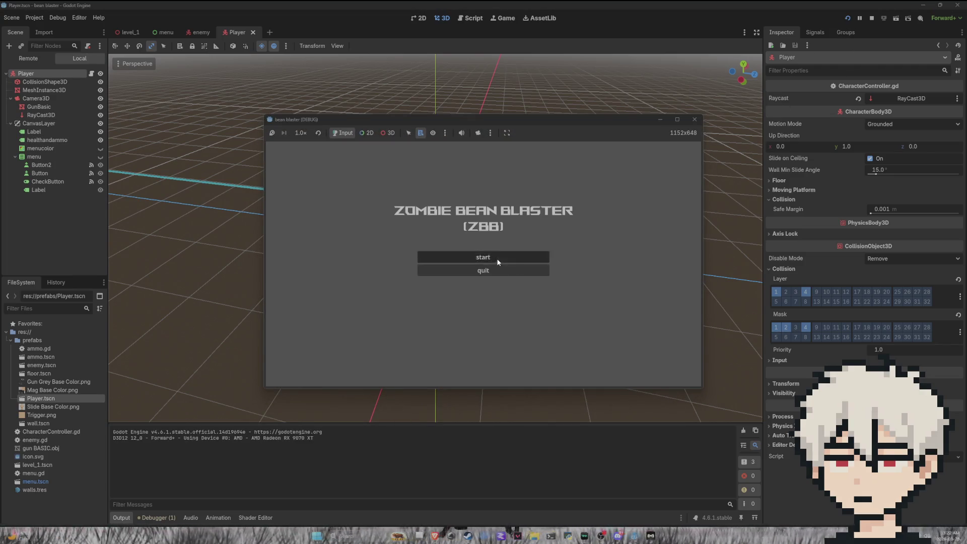
click(498, 262)
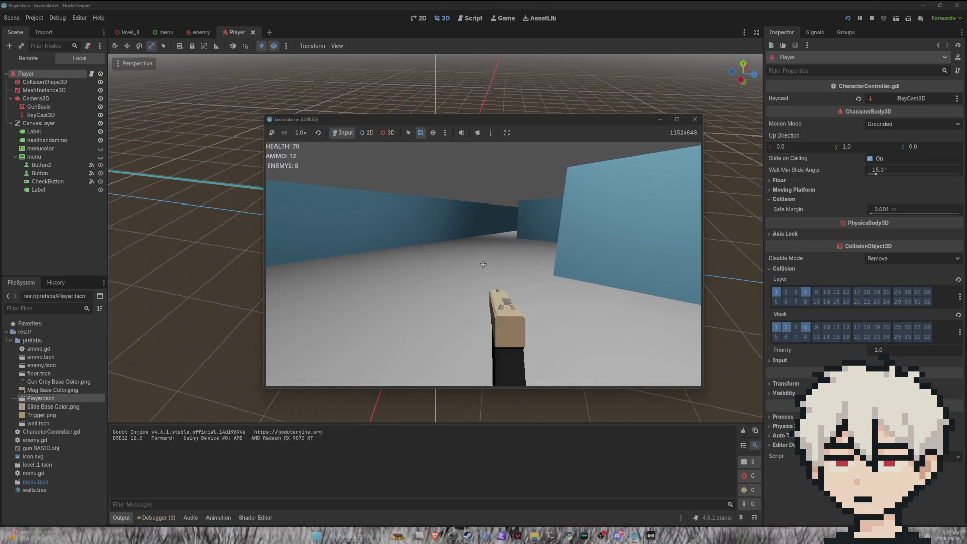
click(483, 265)
click(483, 264)
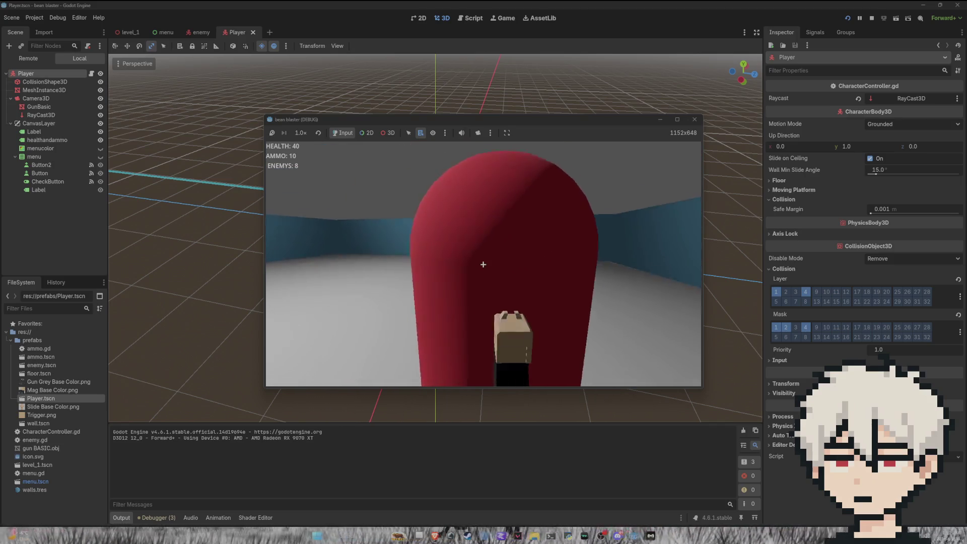
click(483, 264)
click(483, 265)
click(483, 265)
click(483, 264)
click(483, 264)
click(483, 264)
click(483, 264)
click(483, 265)
click(483, 264)
click(483, 265)
Walk into the green ammo box to collect it, then pause and quit the game.
key(w)
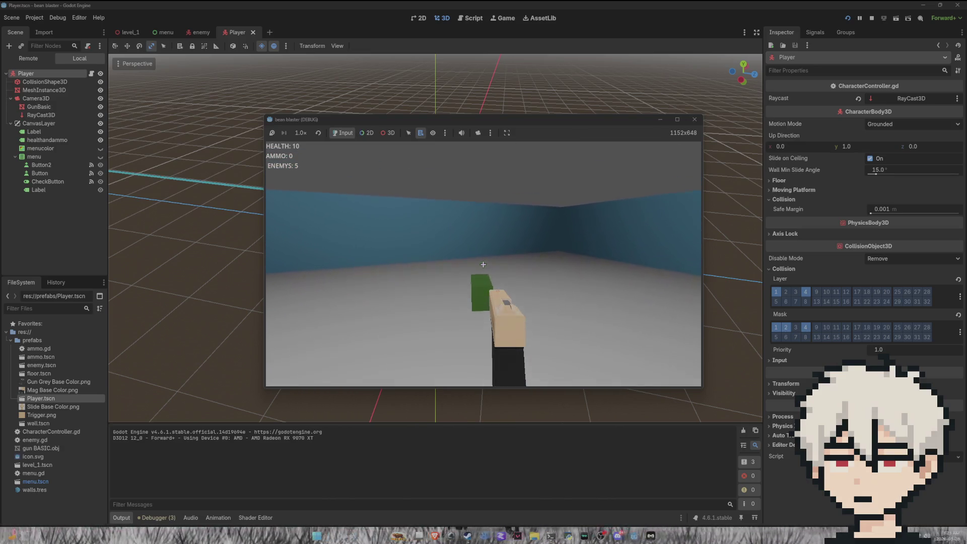
key(w)
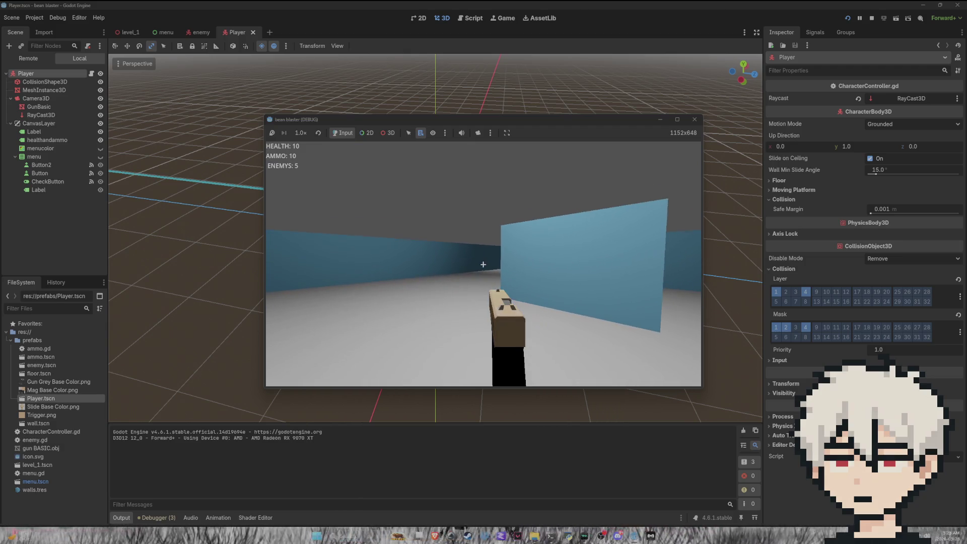
key(Escape)
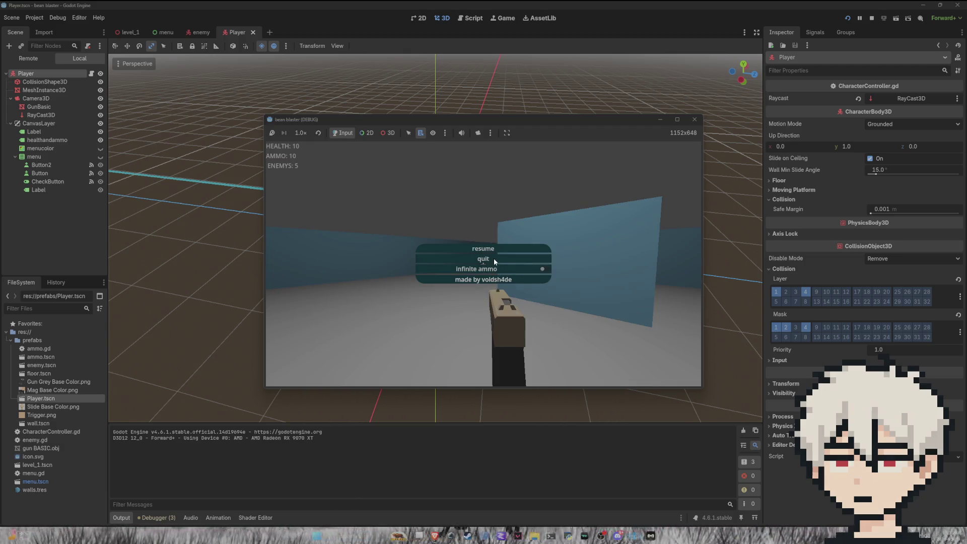
click(494, 258)
click(486, 269)
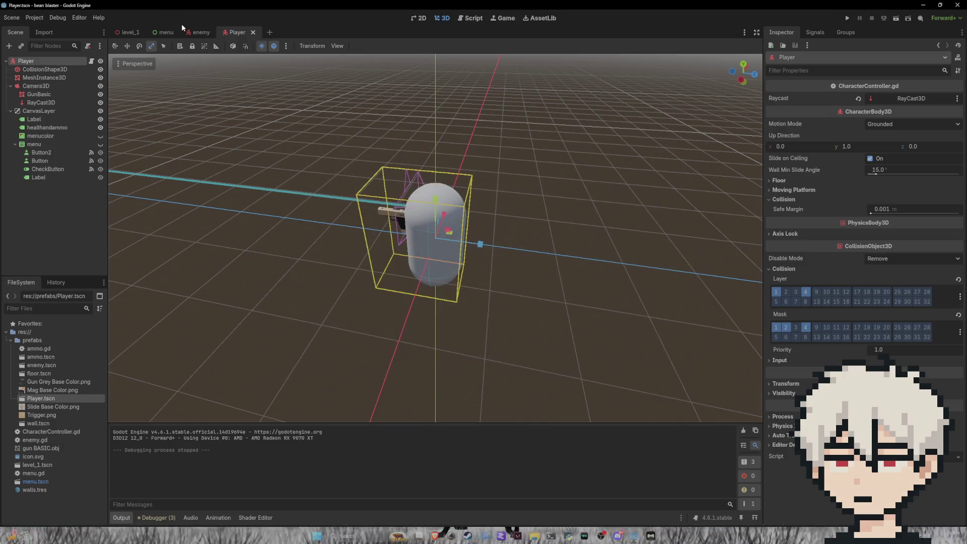
Open the Player's CharacterController.gd script from the Player scene.
click(214, 32)
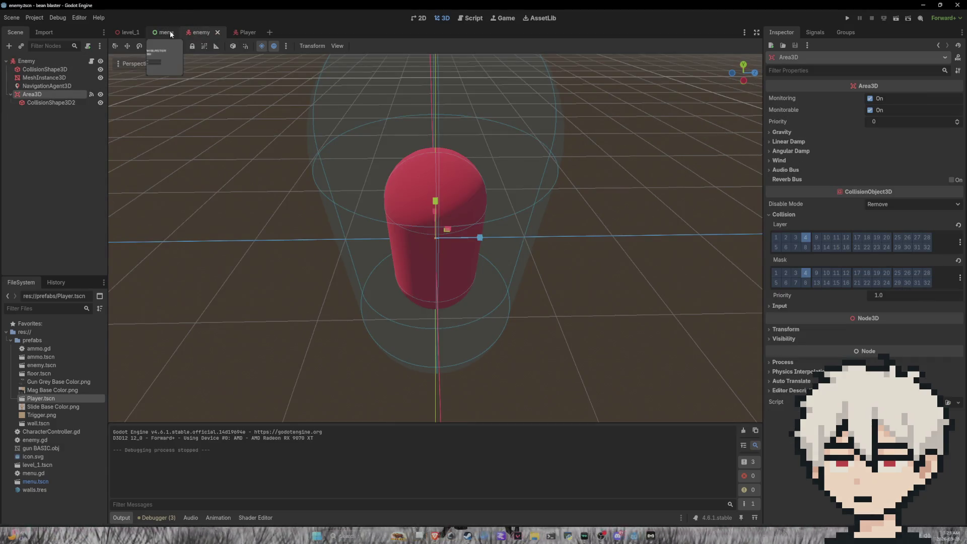
click(243, 33)
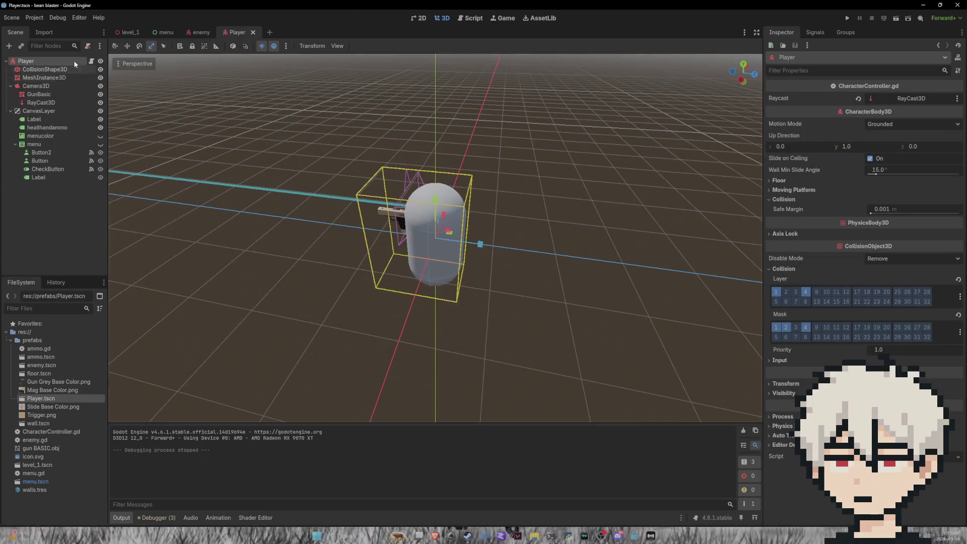
click(472, 19)
scroll(288, 278, up, 6)
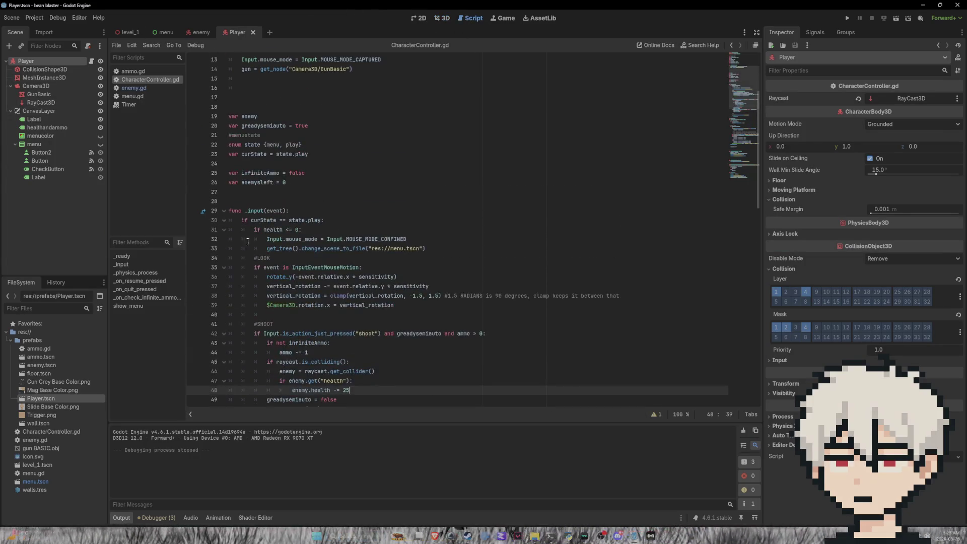
Change SPEED on line 4 from 2.5 to 3, remove the stray blank line, and run the game.
click(277, 90)
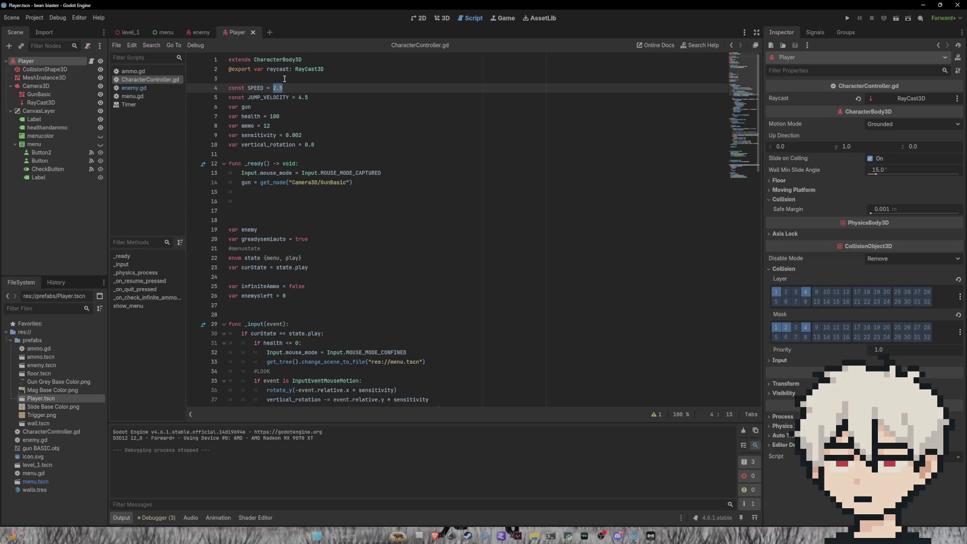
text(3)
key(Return)
key(BackSpace)
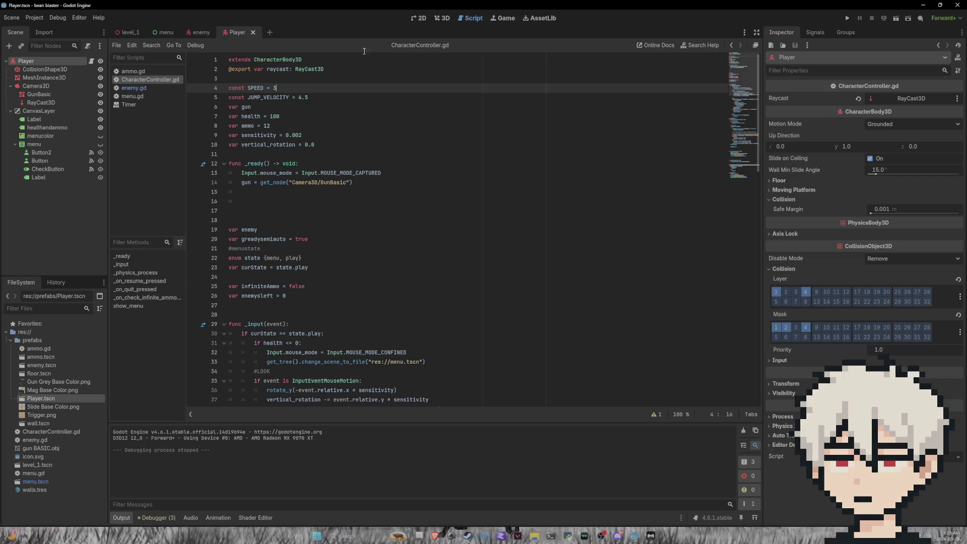
click(848, 18)
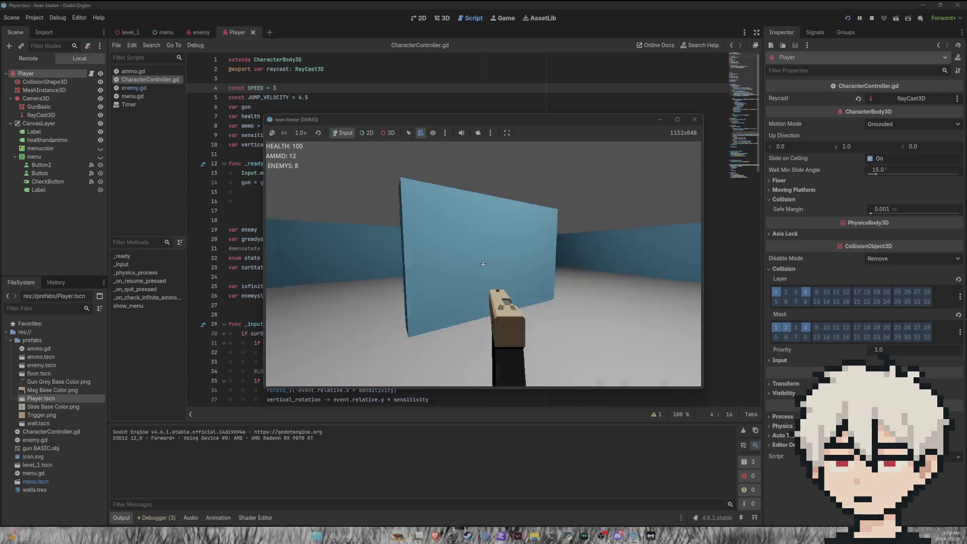
Shoot down the first red enemy, then walk forward to pick up the ammo box.
click(483, 264)
click(483, 265)
click(483, 265)
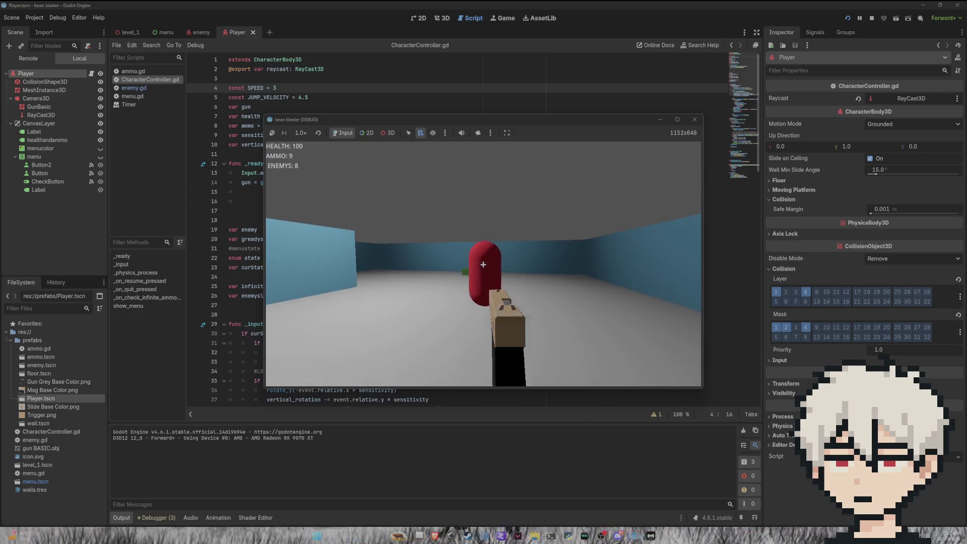
click(483, 265)
click(483, 265)
click(483, 265)
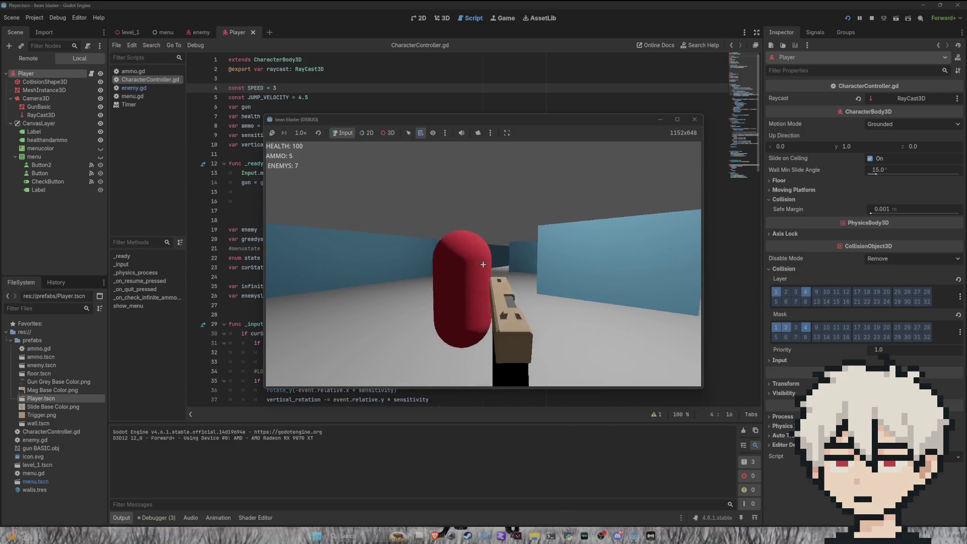
click(483, 265)
click(483, 264)
key(w)
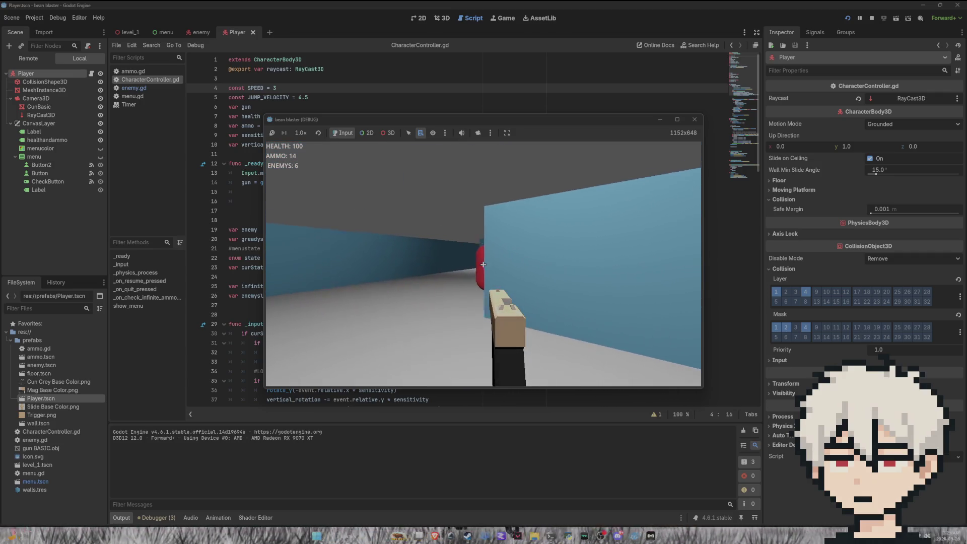
Finish off the enemy touching the player, then advance down the corridor toward another enemy.
click(483, 265)
click(483, 264)
click(483, 265)
click(483, 264)
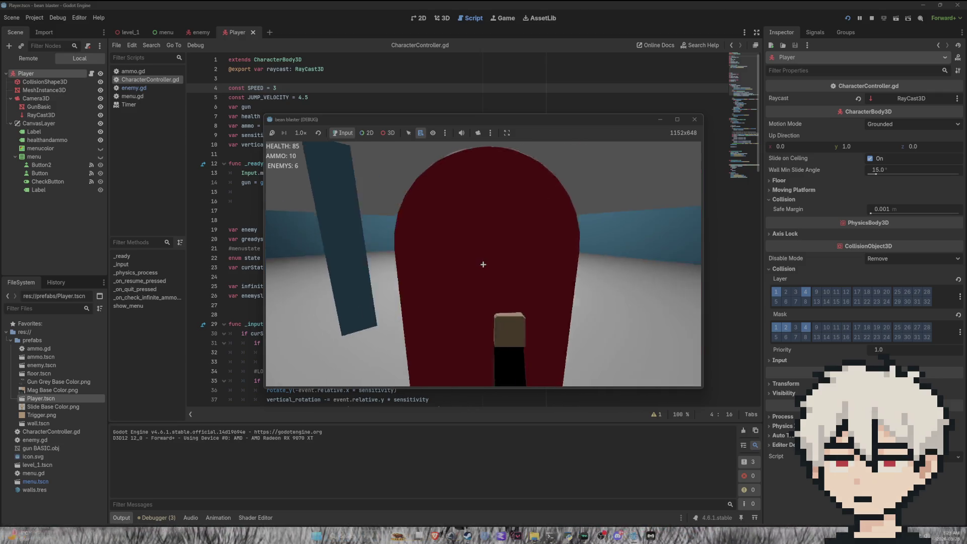
click(483, 264)
key(w)
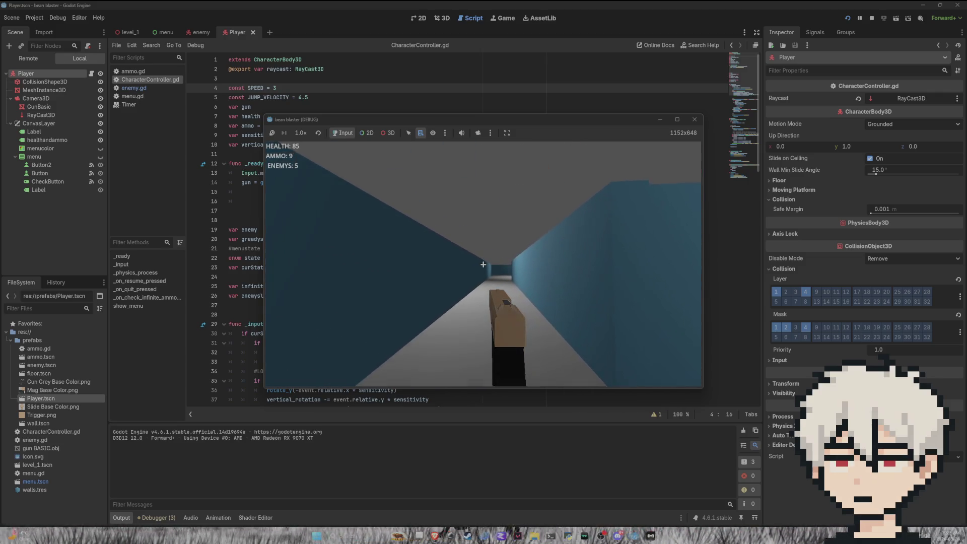
key(w)
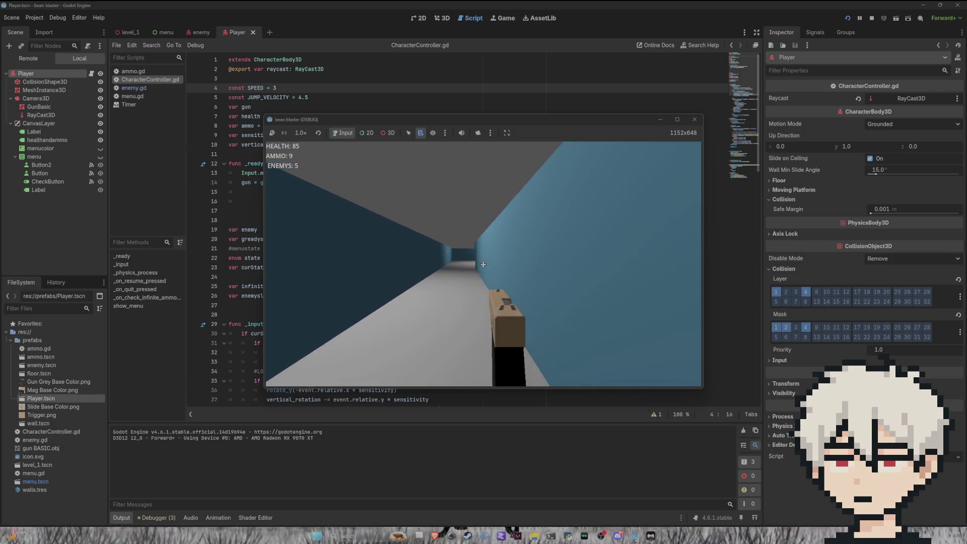
key(w)
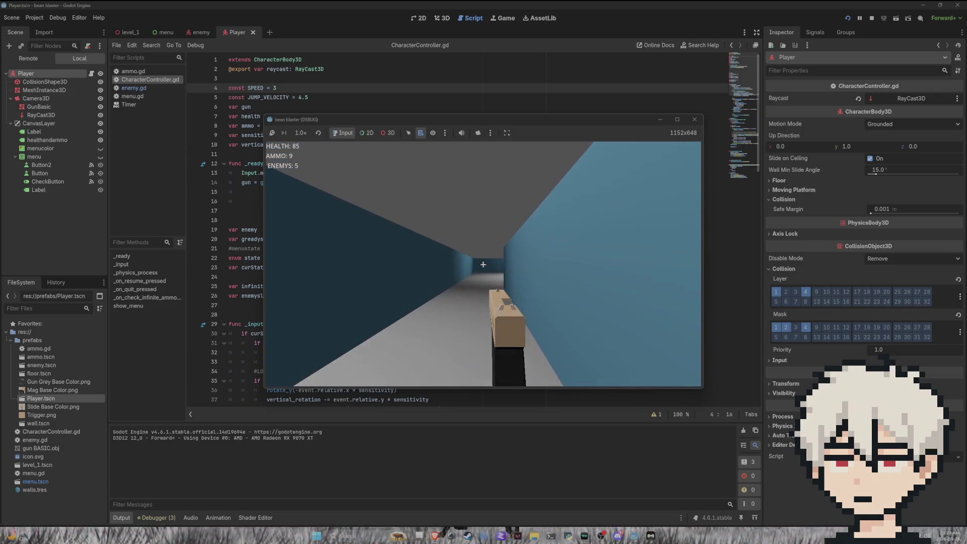
key(w)
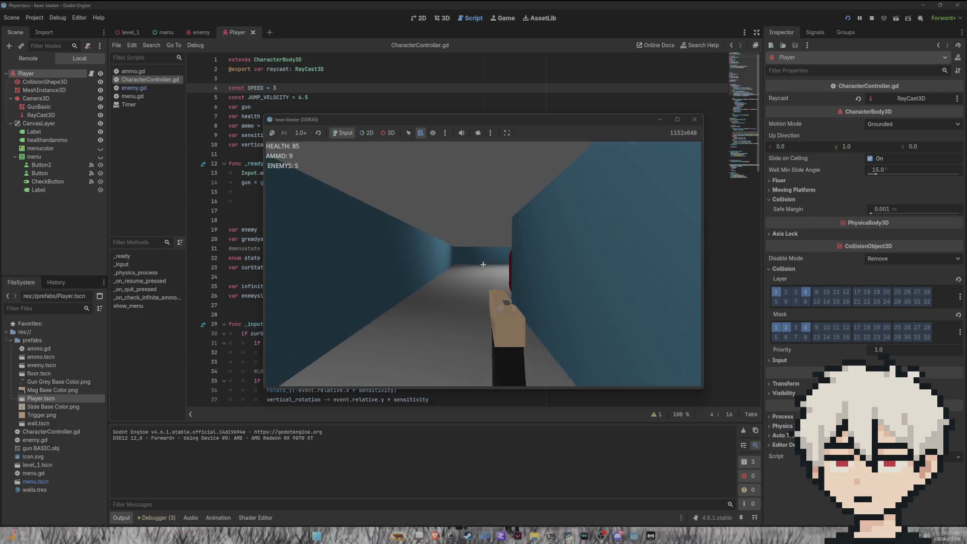
Fire at the enemy group, then let their contact damage drain health to zero.
click(483, 265)
click(483, 264)
key(w)
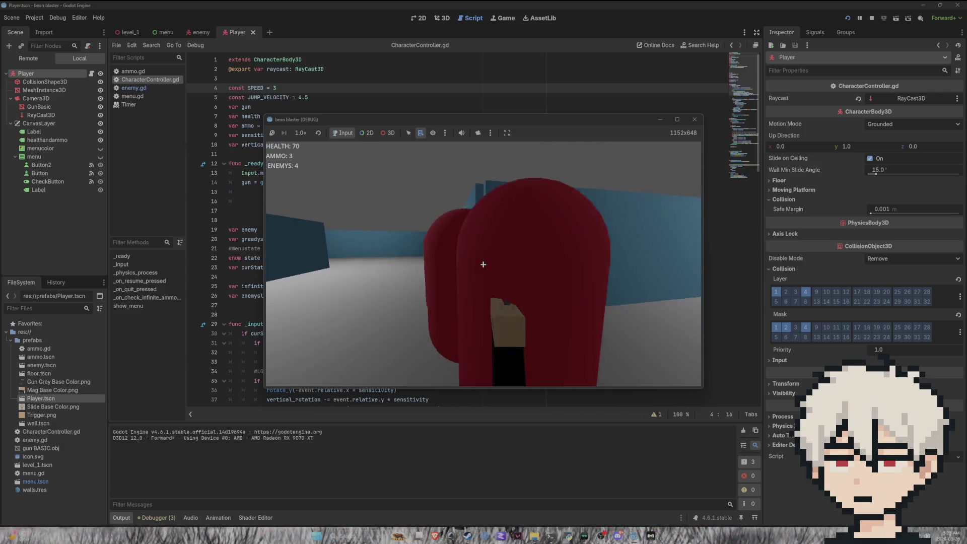
key(w)
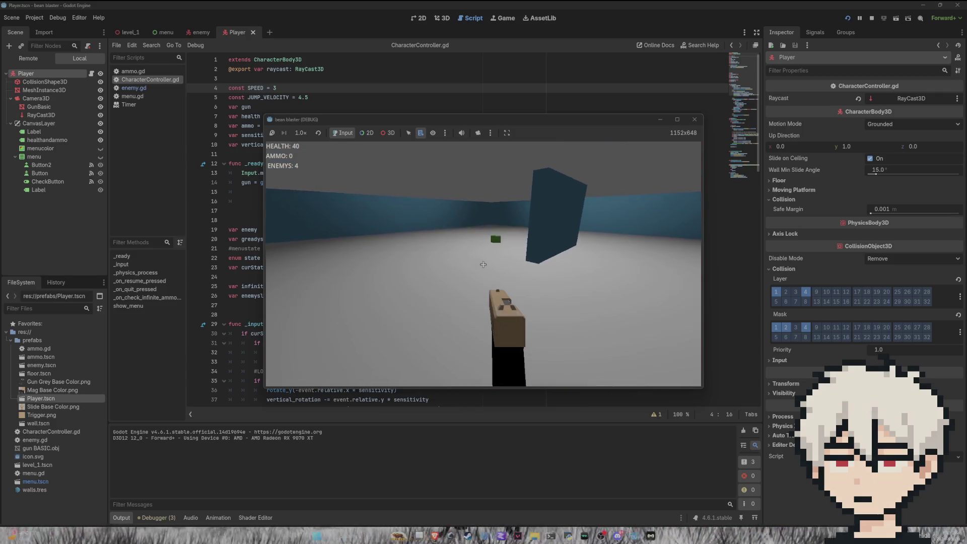
key(w)
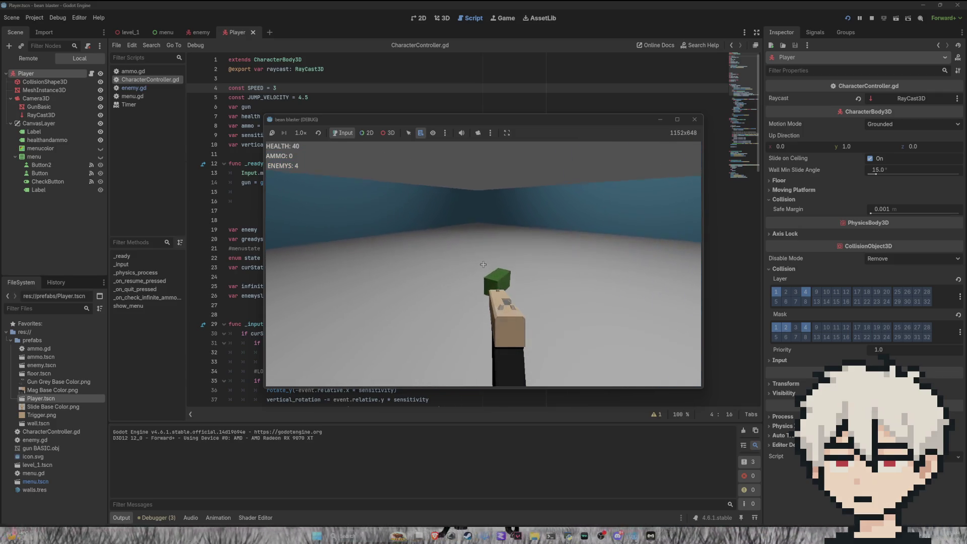
key(w)
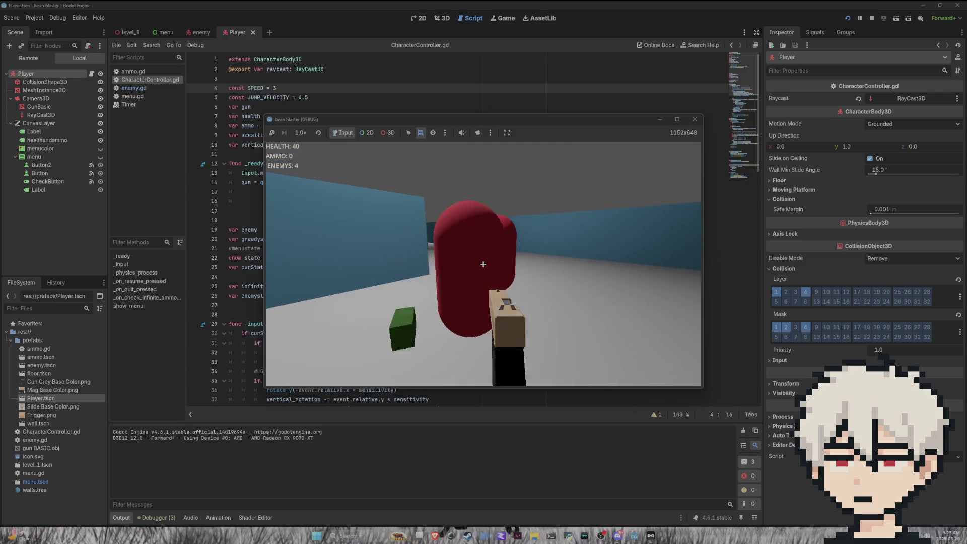
key(w)
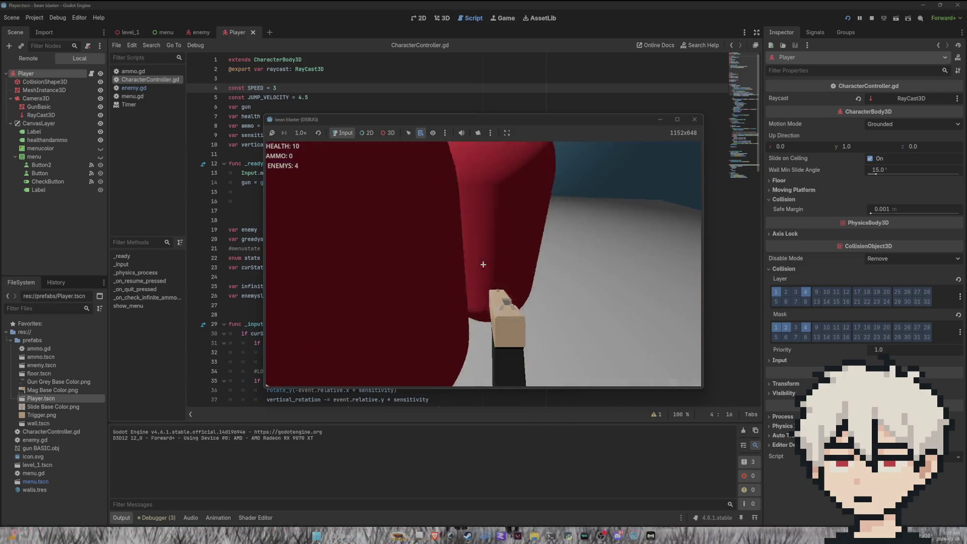
Start a new game and shoot the enemies past the ammo box and down the corridor.
click(496, 260)
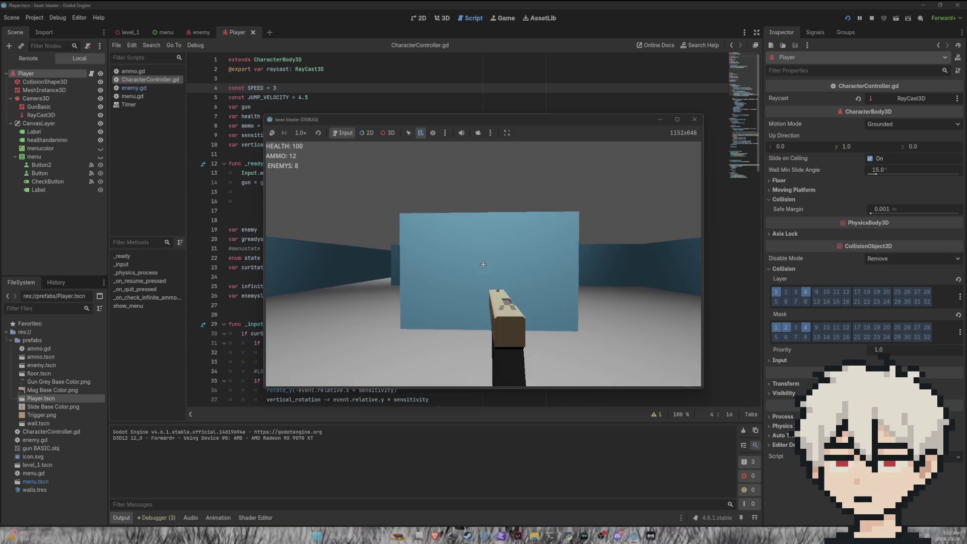
key(w)
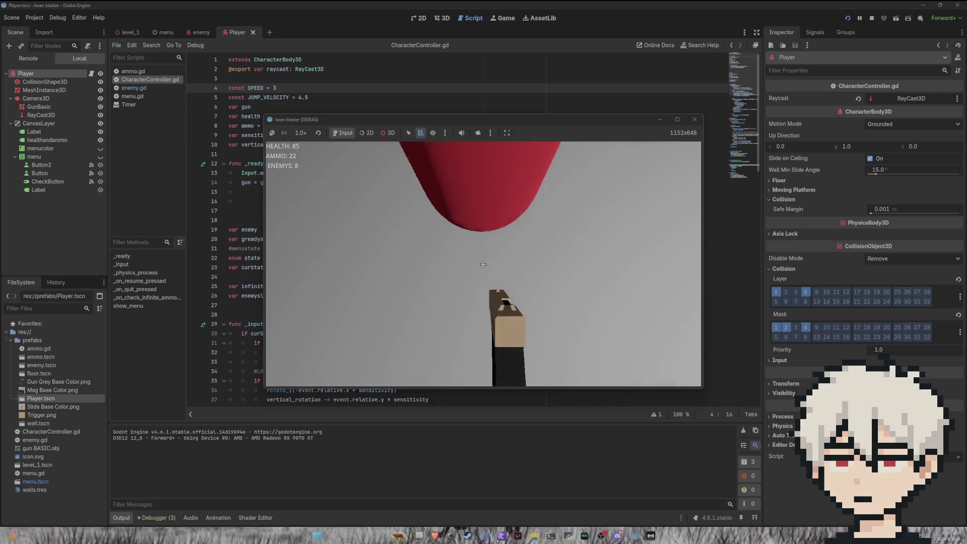
click(483, 264)
click(483, 265)
click(483, 264)
click(483, 265)
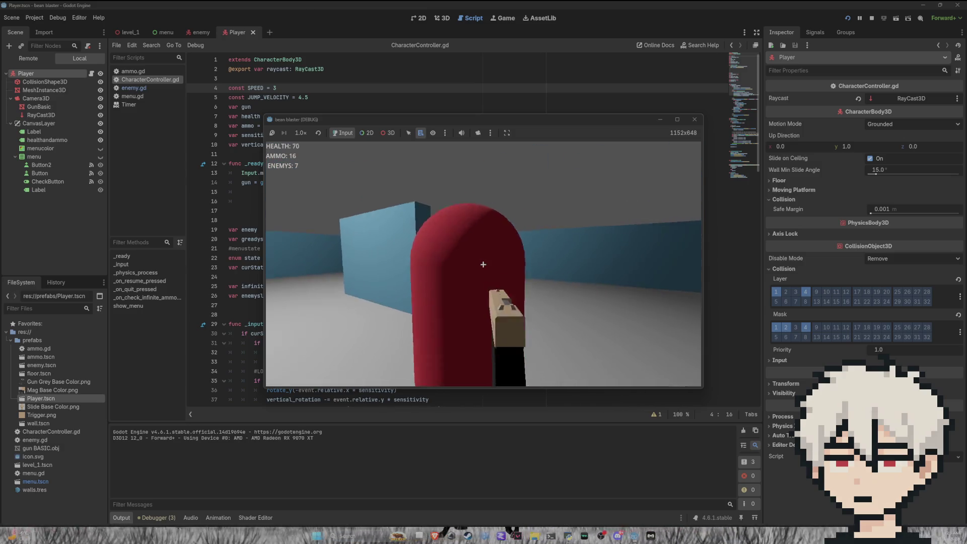
click(483, 265)
click(483, 264)
key(w)
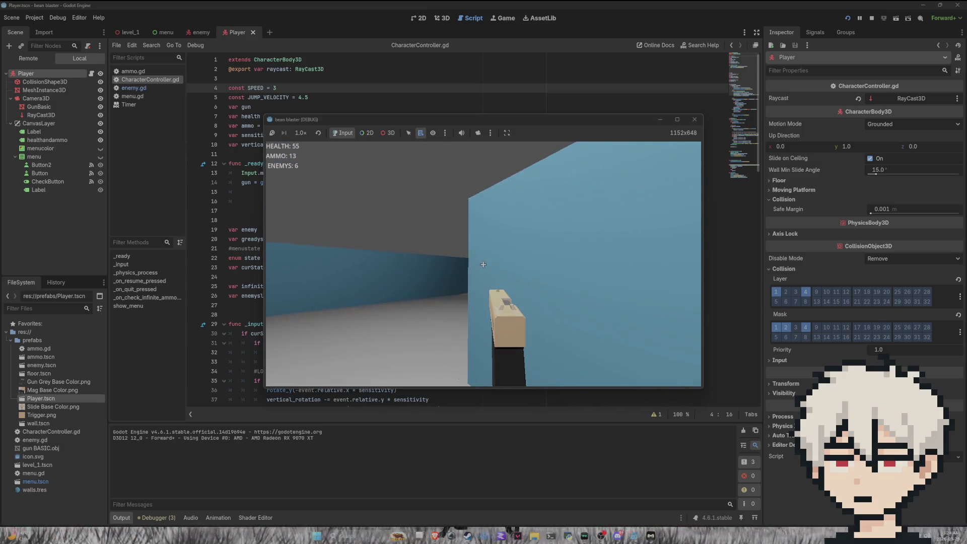
key(w)
click(483, 265)
click(483, 264)
click(483, 265)
click(483, 264)
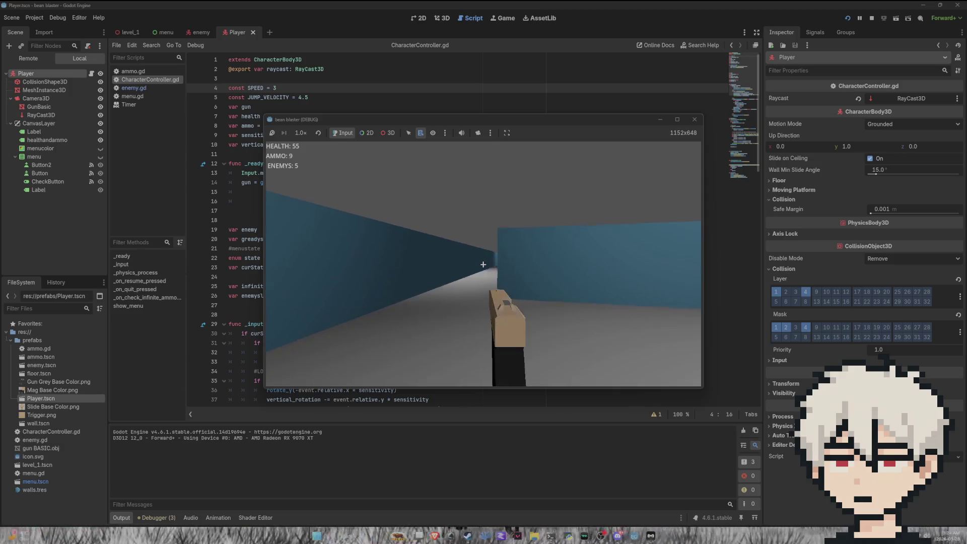
Follow the corridor, shoot the approaching enemies, and retreat toward the ammo with health at 10.
key(w)
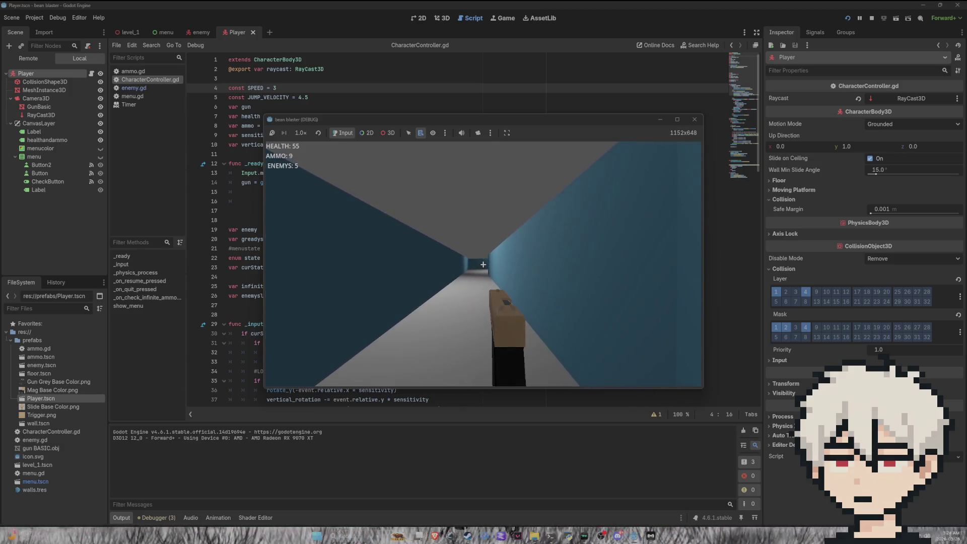
key(w)
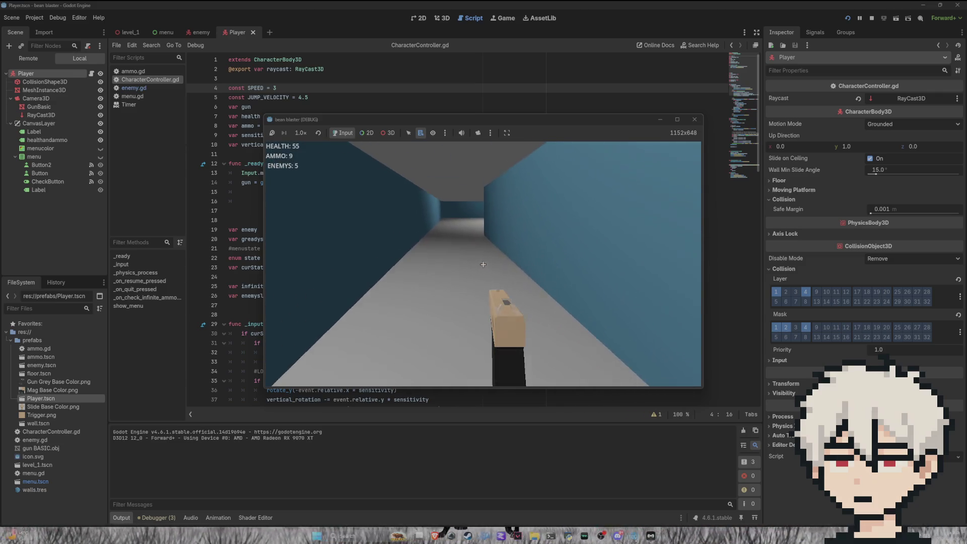
key(w)
click(483, 265)
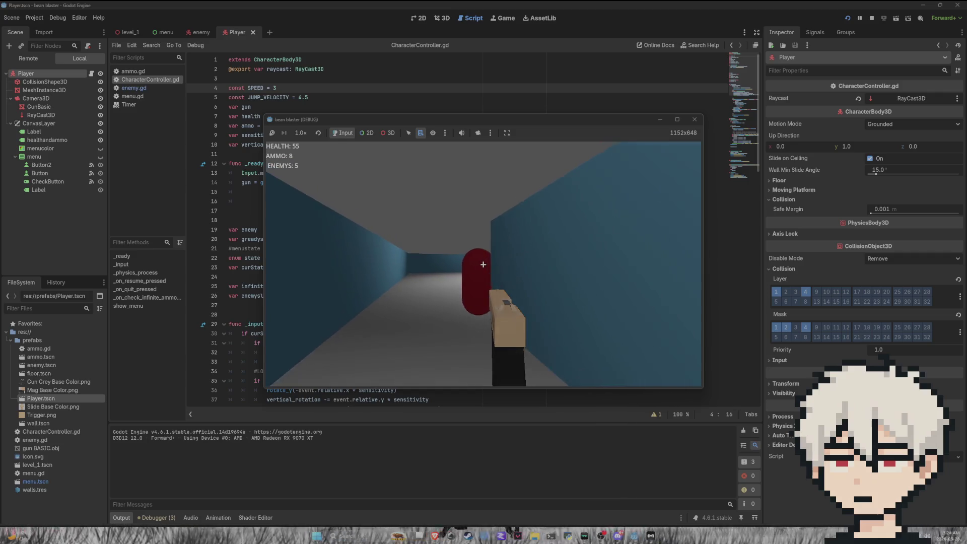
key(w)
click(483, 265)
click(483, 264)
click(483, 264)
click(483, 264)
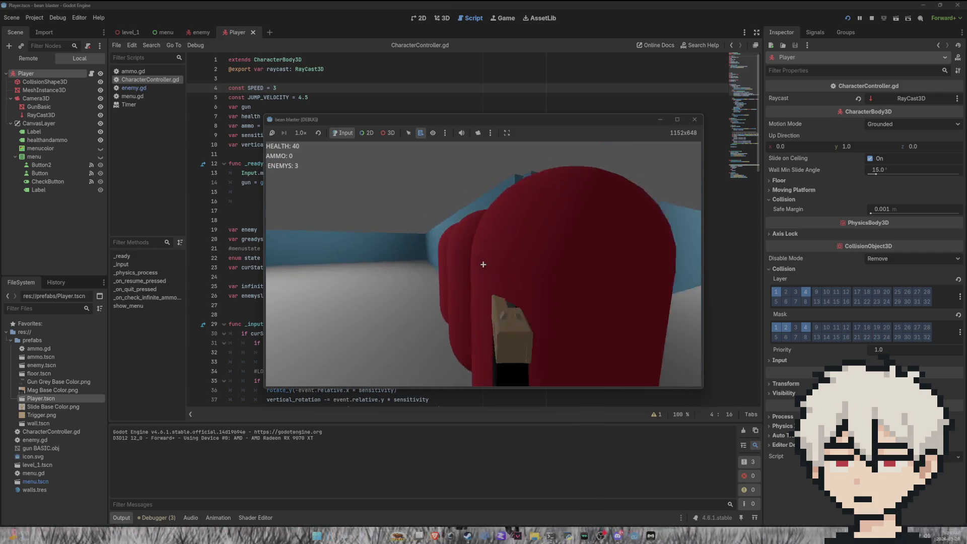
key(w)
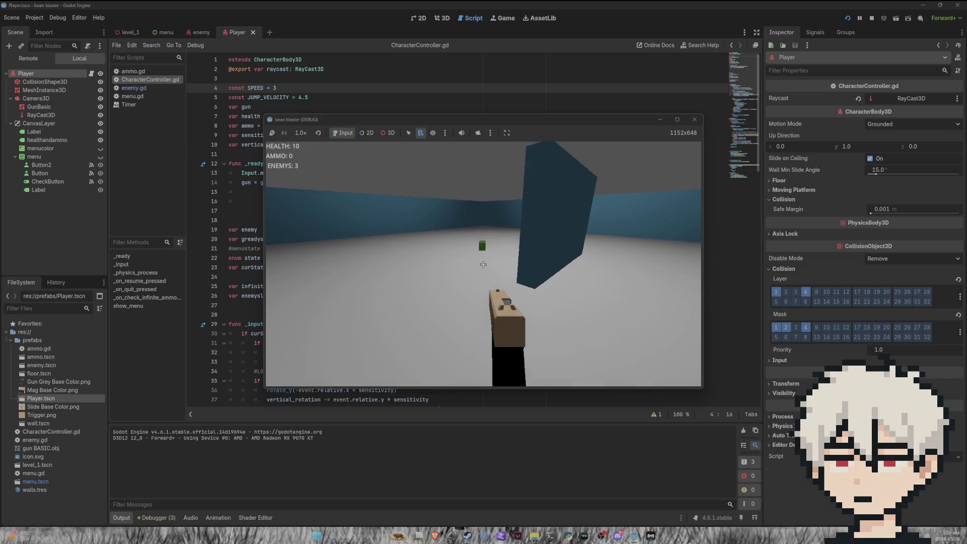
key(w)
key(w)
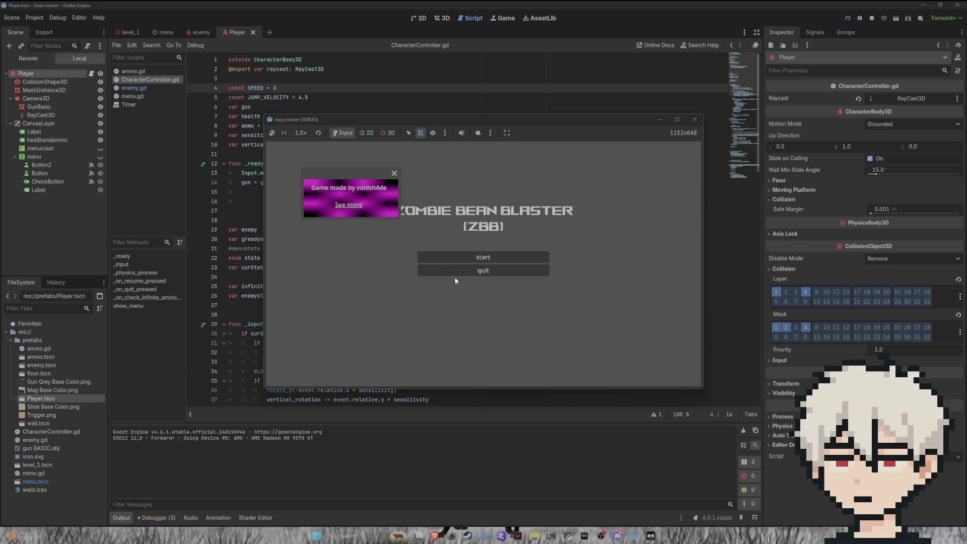
Quit the playtest from the title menu and switch the editor to the menu scene tab.
click(473, 267)
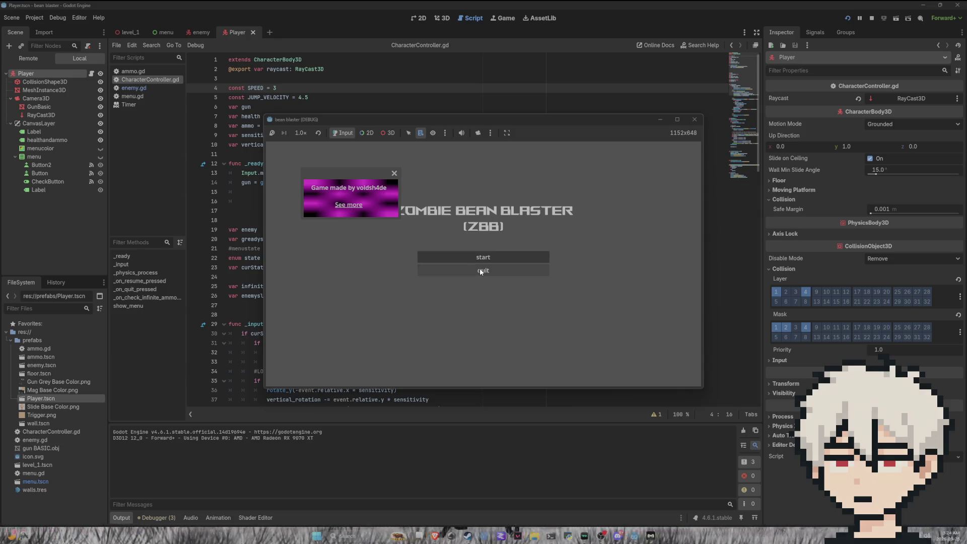
click(168, 32)
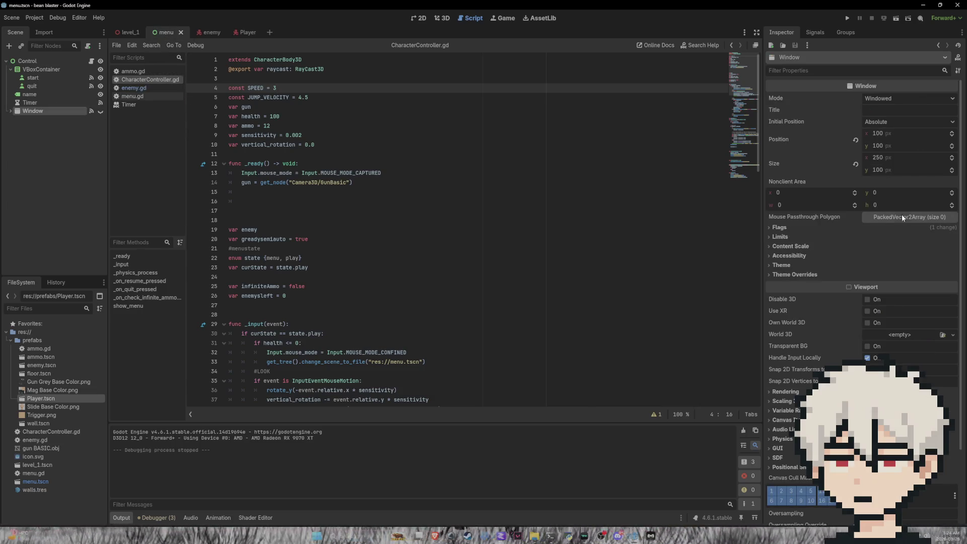
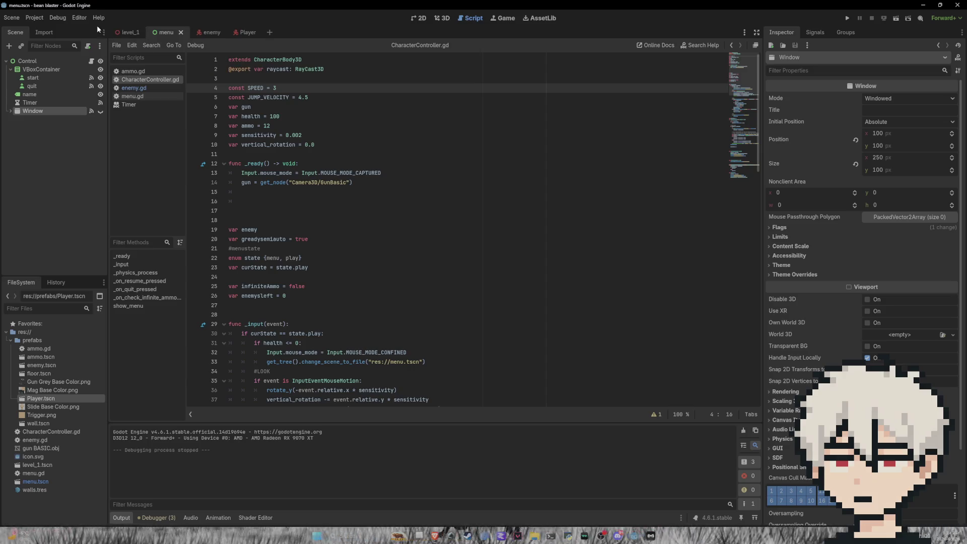
Browse the open scripts, starting with enemy.gd, and open the Timer class reference.
click(32, 18)
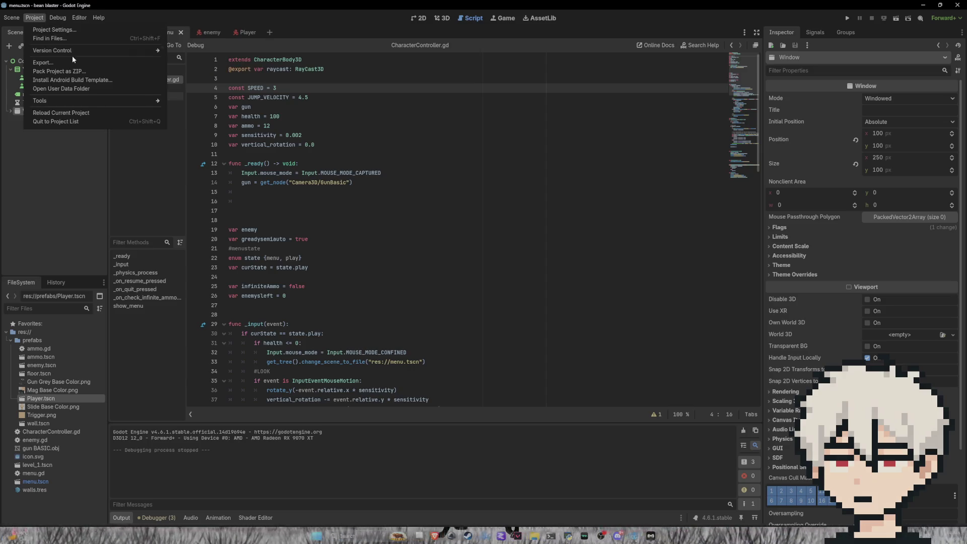
click(63, 157)
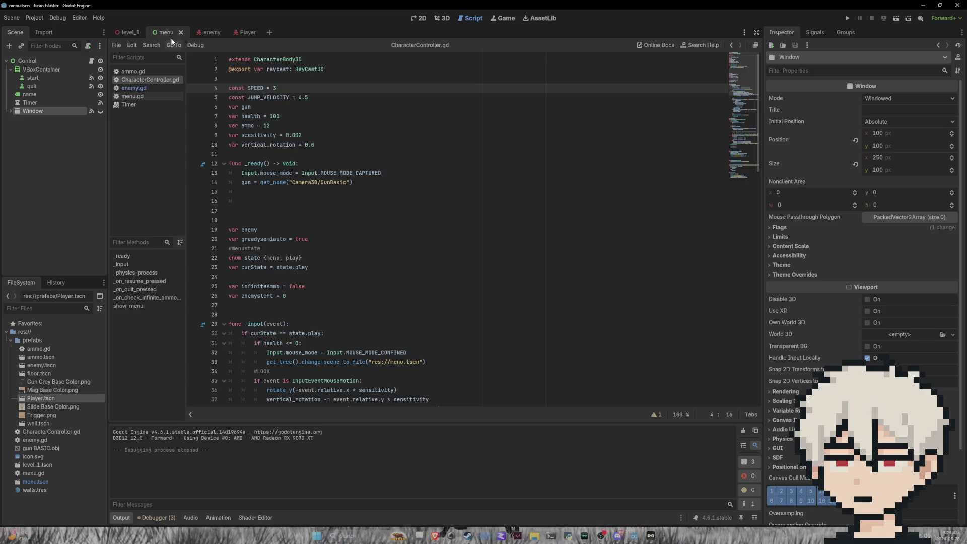
click(134, 87)
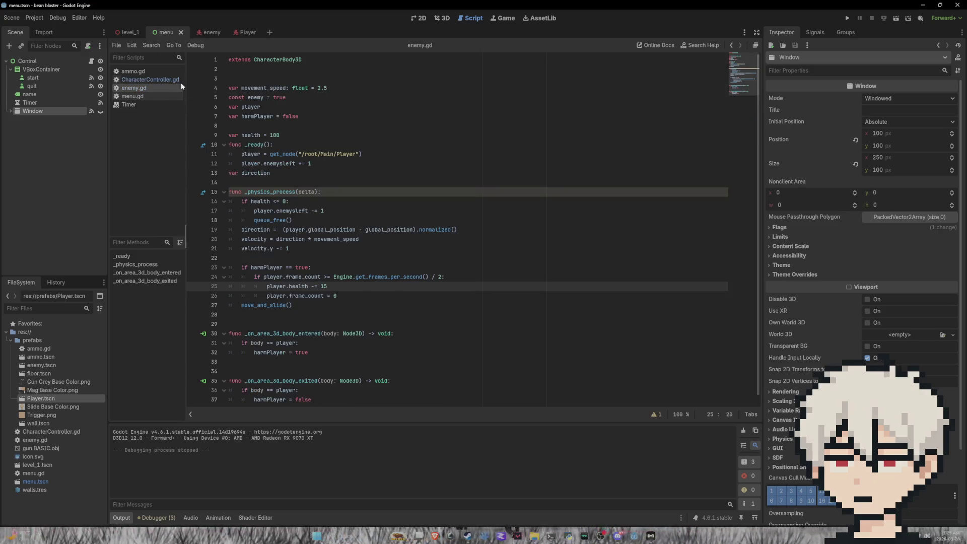
click(146, 71)
click(153, 80)
click(154, 88)
click(151, 105)
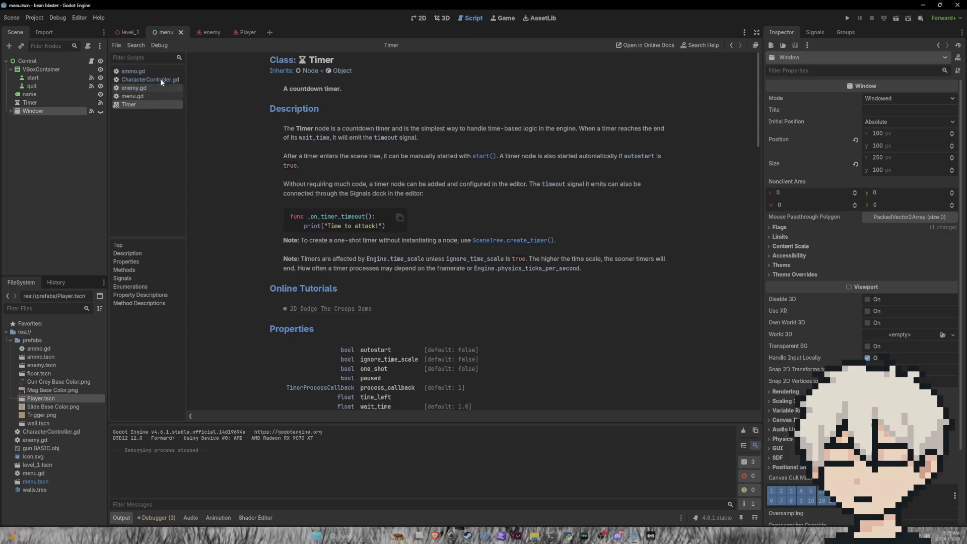
click(229, 35)
Flip through the open scene tabs and settle back on the level_1 scene.
click(134, 32)
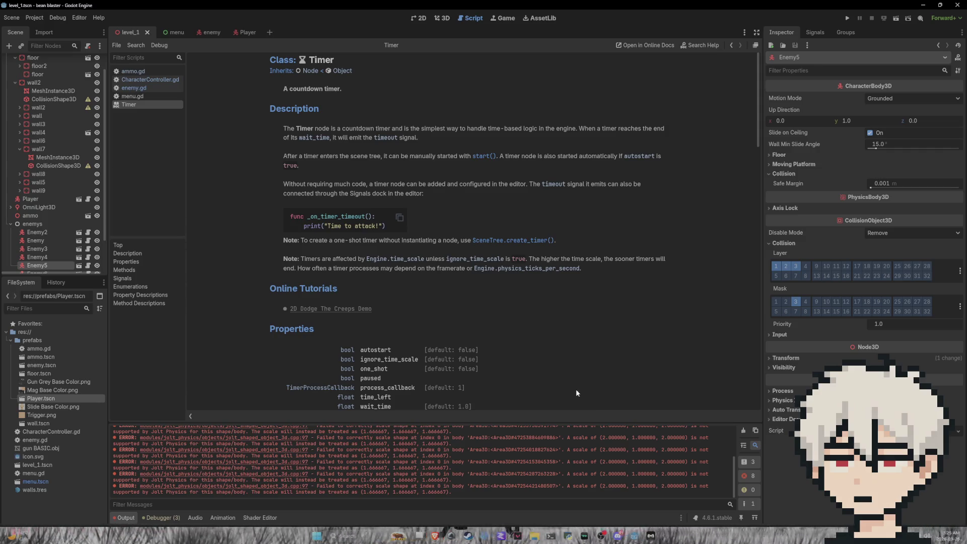
scroll(495, 461, up, 5)
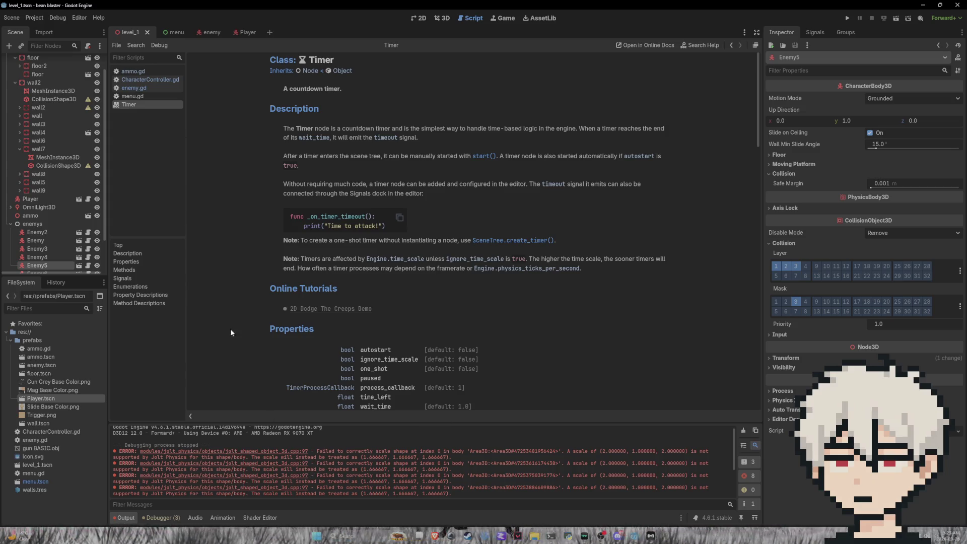
click(177, 31)
click(199, 36)
click(246, 33)
click(188, 34)
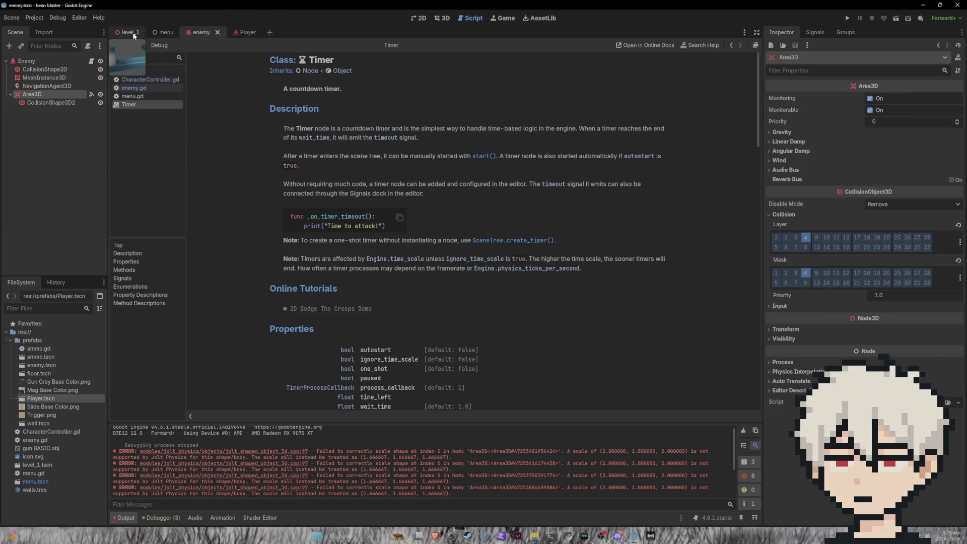
click(128, 32)
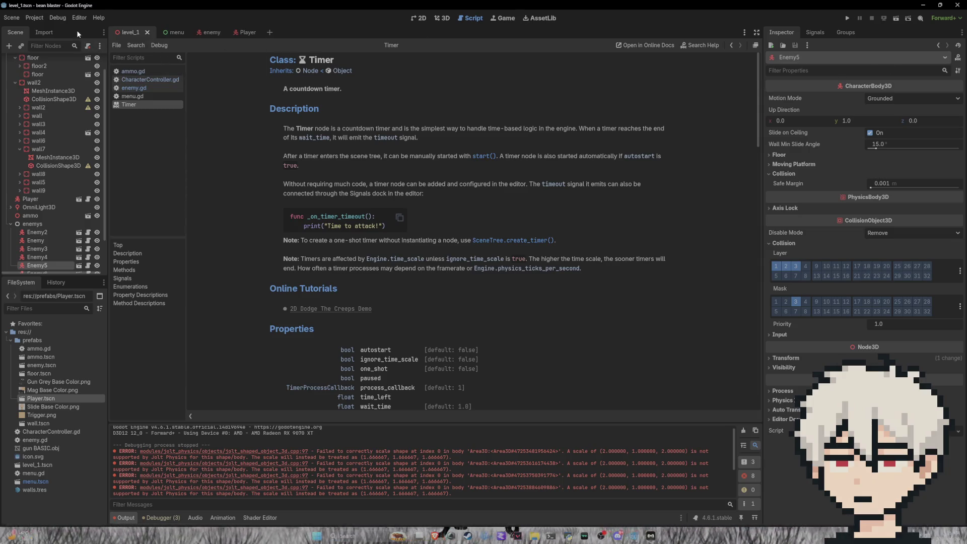
click(11, 18)
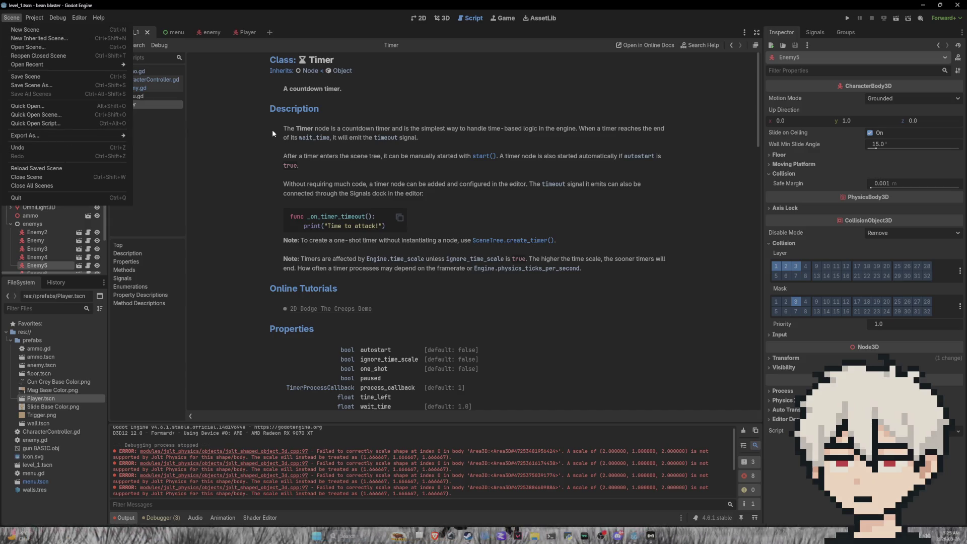
Add a Windows Desktop preset in the Project's Export dialog.
mouse_move(77, 140)
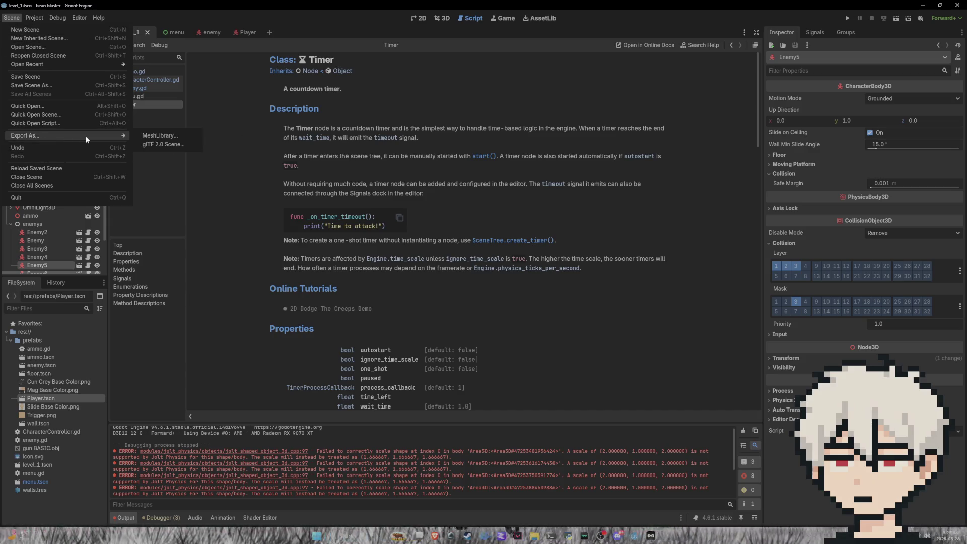
click(245, 103)
click(34, 18)
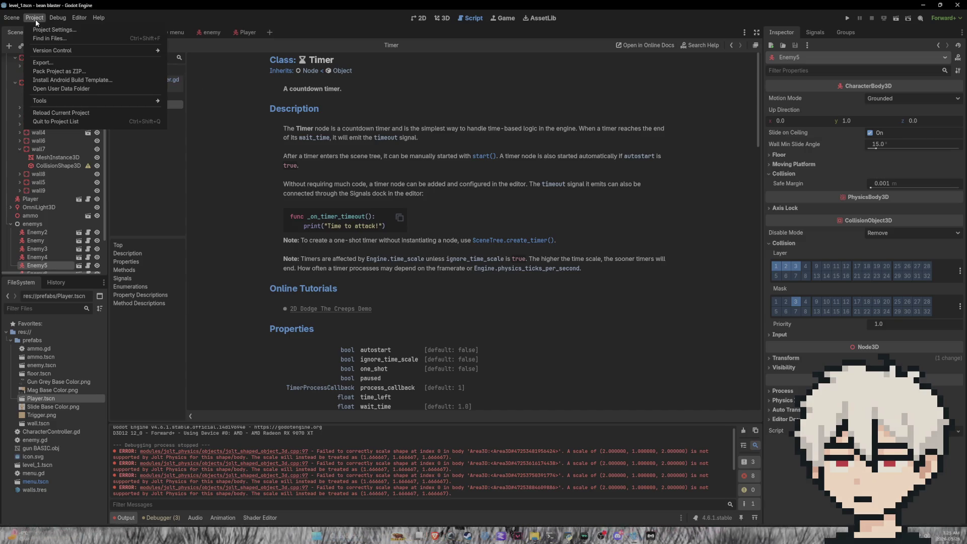
mouse_move(57, 103)
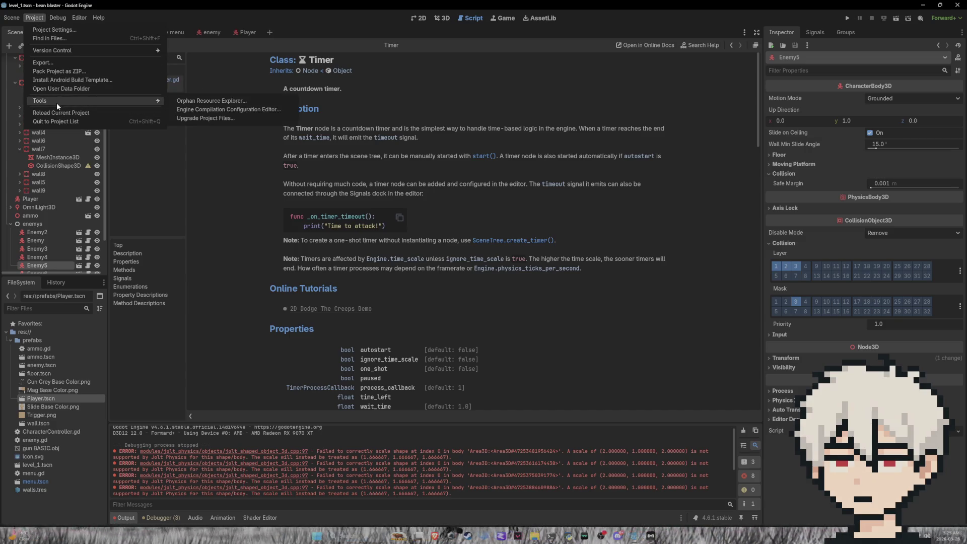
click(60, 63)
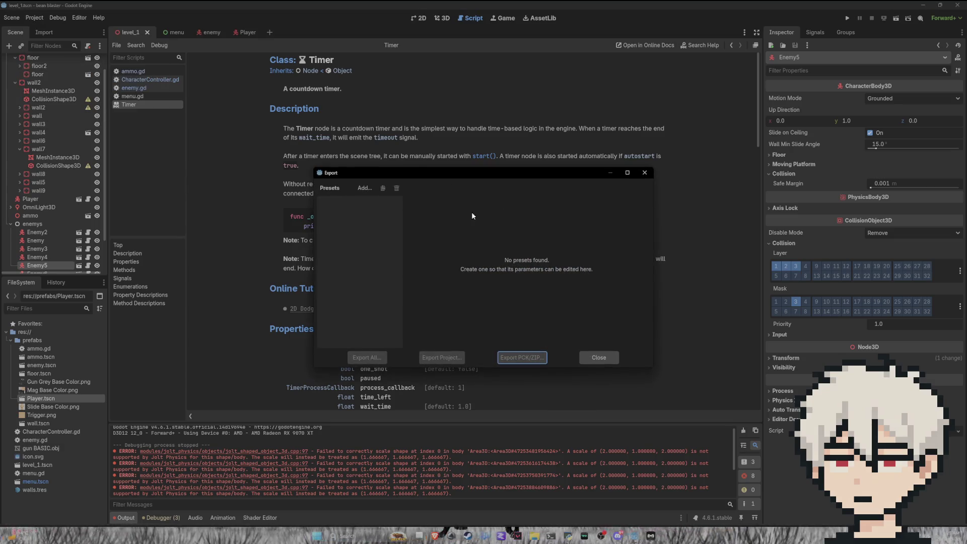
click(361, 189)
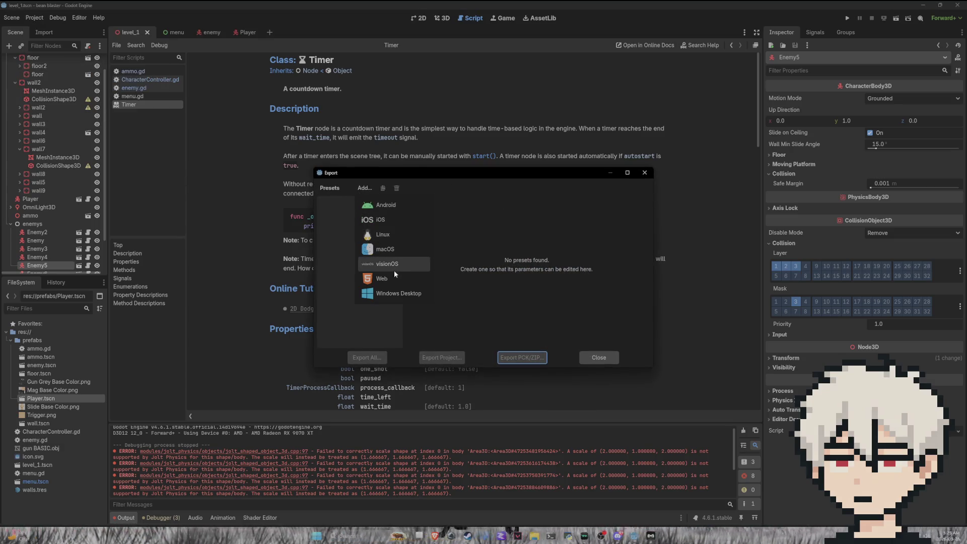
click(398, 292)
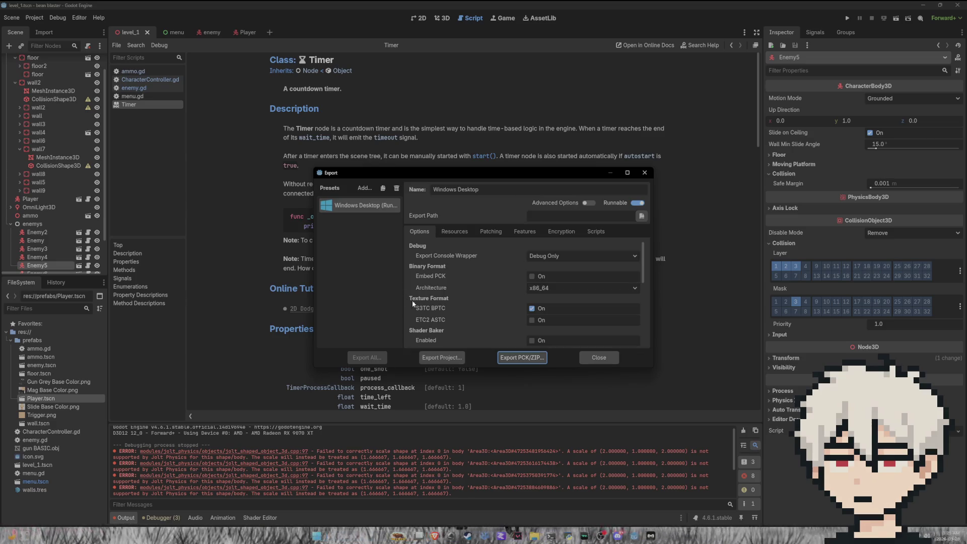
Set Export Console Wrapper to No and browse for the export path.
click(560, 258)
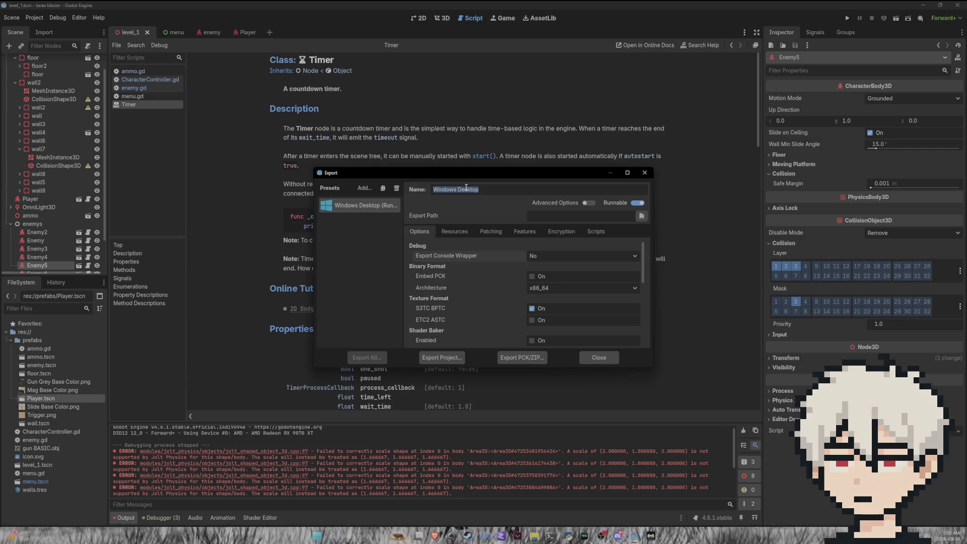
click(584, 220)
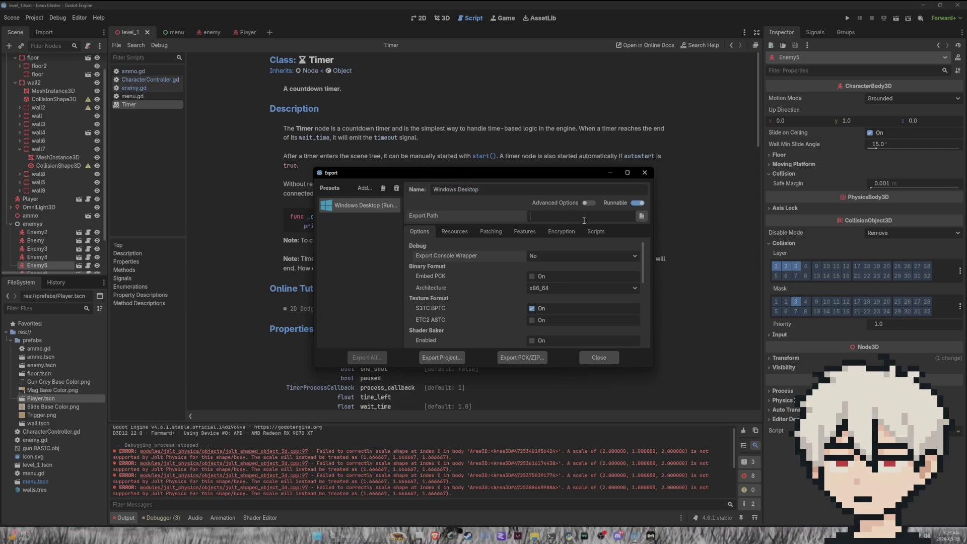
click(640, 219)
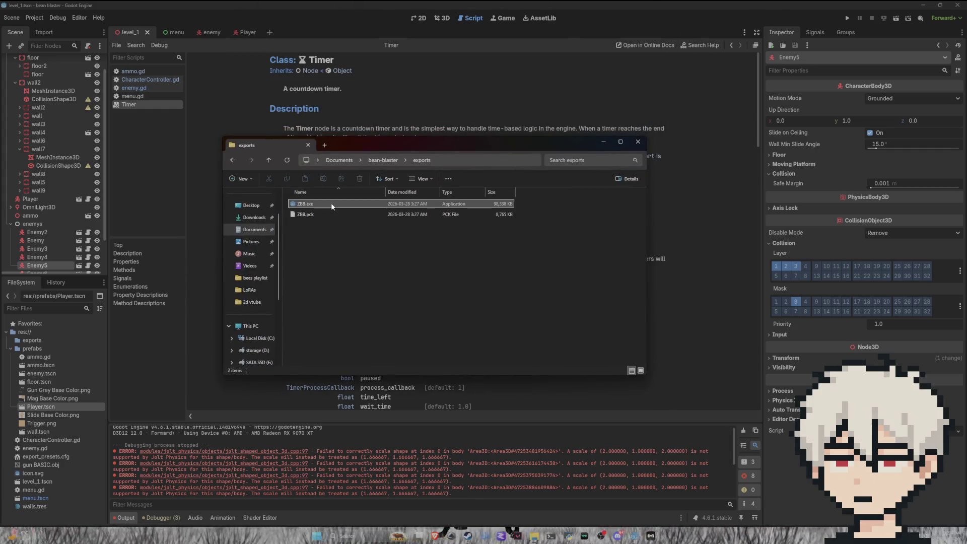
Launch ZBB.exe, close the credits popup, and start a new game from the title menu.
double_click(332, 205)
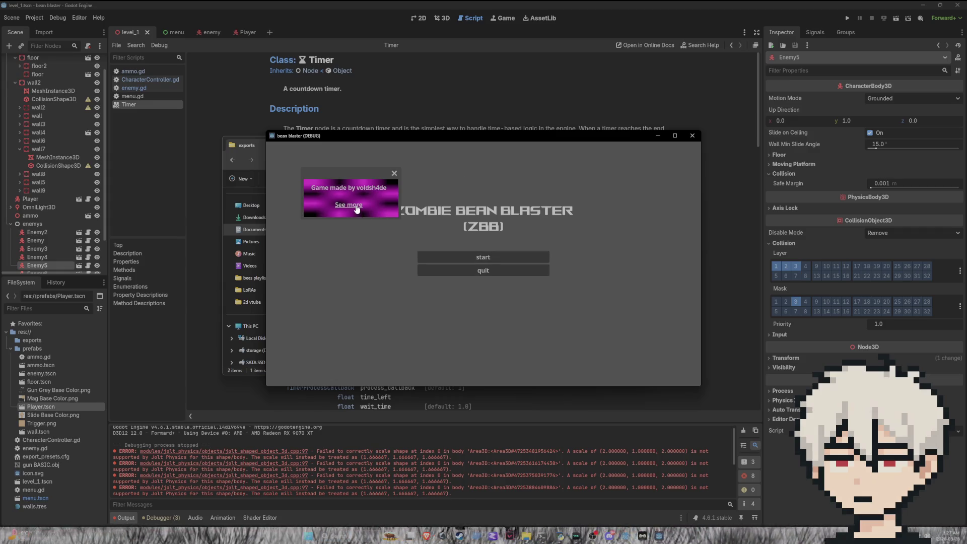
click(395, 173)
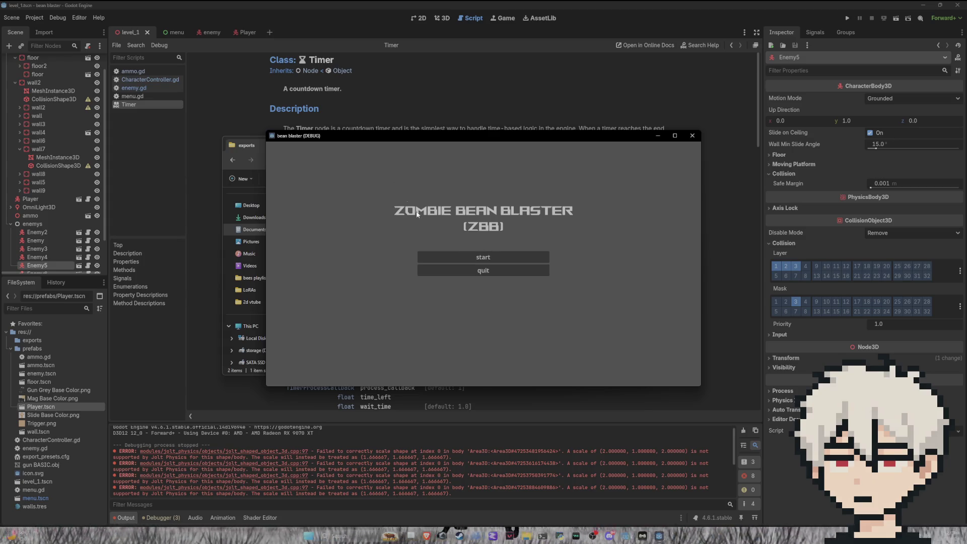
click(471, 262)
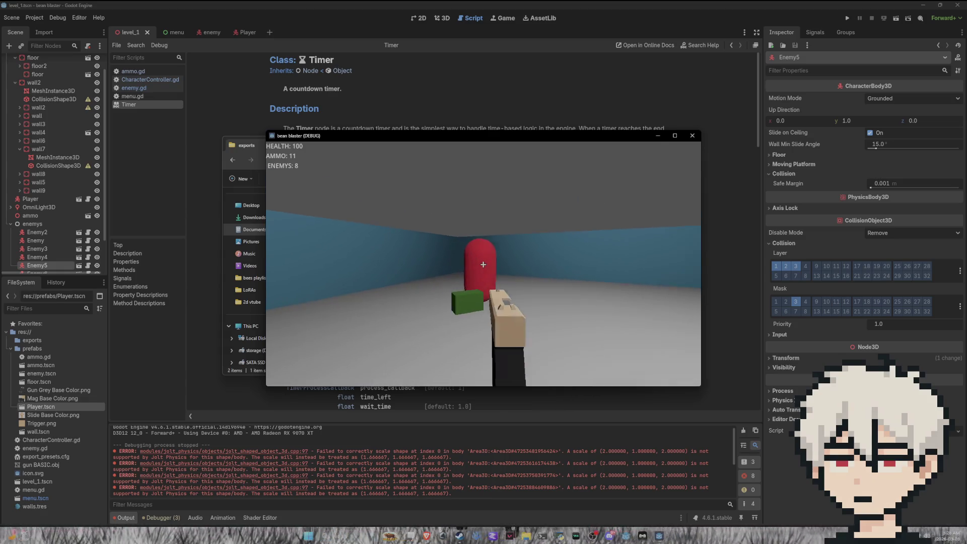
Shoot the first red enemy, grab the green ammo pickup and advance past the wall.
click(483, 265)
click(483, 265)
click(483, 264)
click(483, 264)
click(483, 265)
click(483, 264)
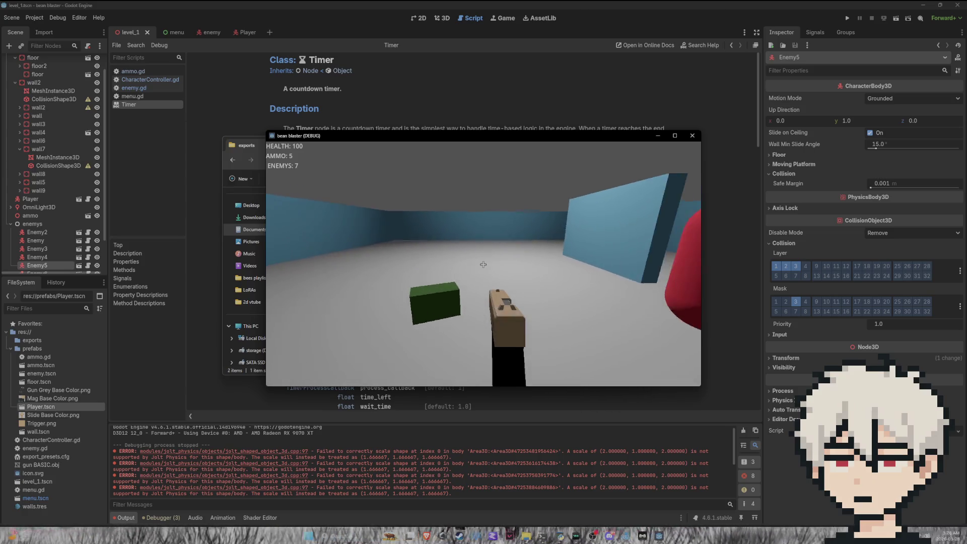
click(483, 264)
click(483, 265)
click(483, 264)
click(483, 264)
click(483, 264)
key(w)
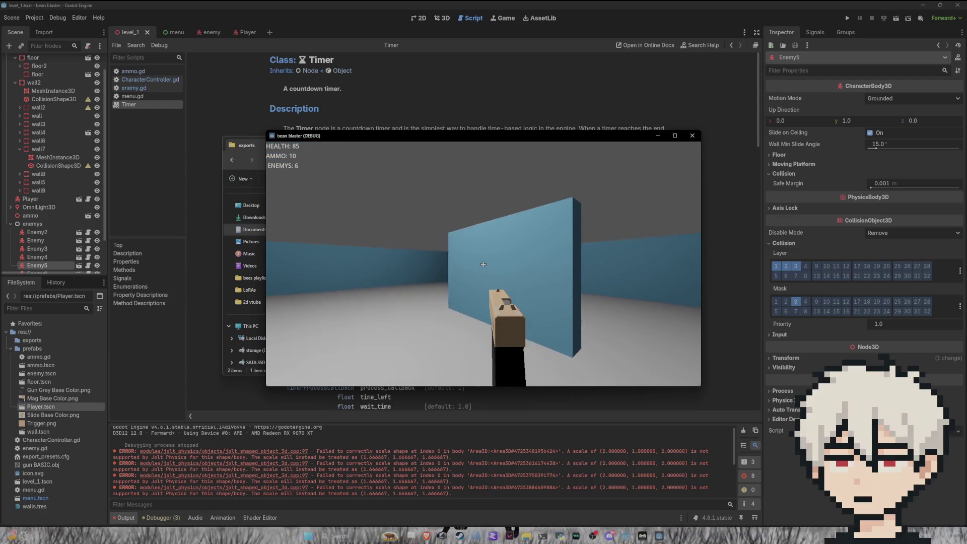
key(w)
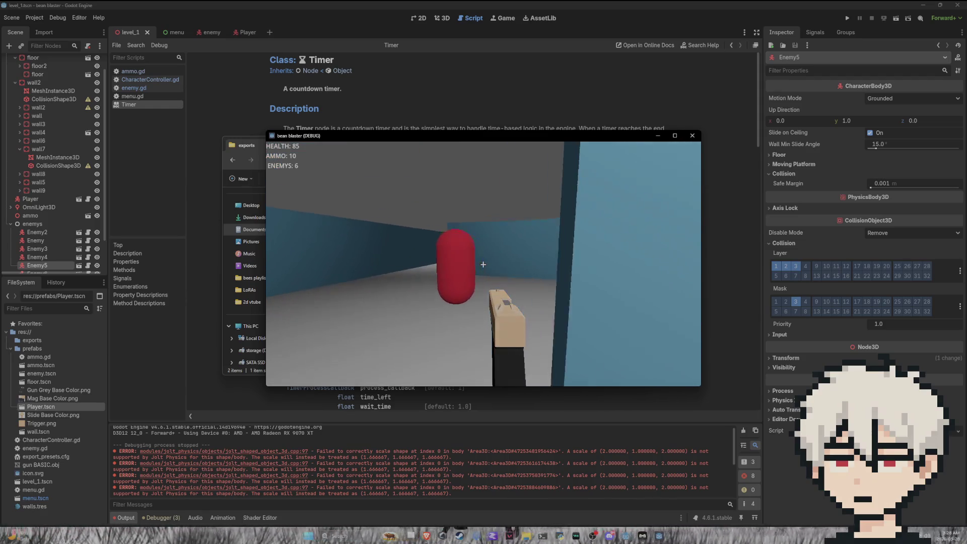
click(483, 264)
click(483, 264)
click(483, 265)
click(483, 265)
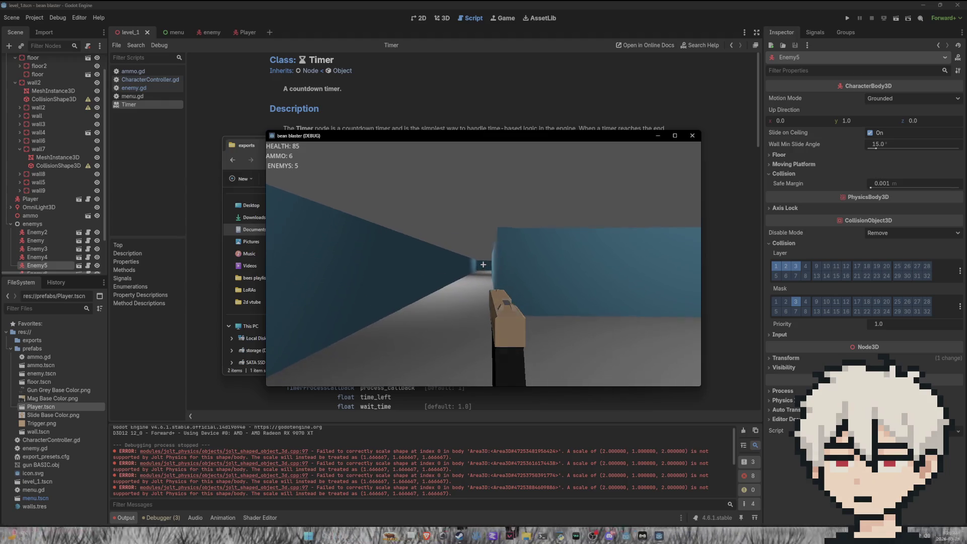
Advance down the corridor and finish off the next red enemy.
key(w)
key(w)
key(w)
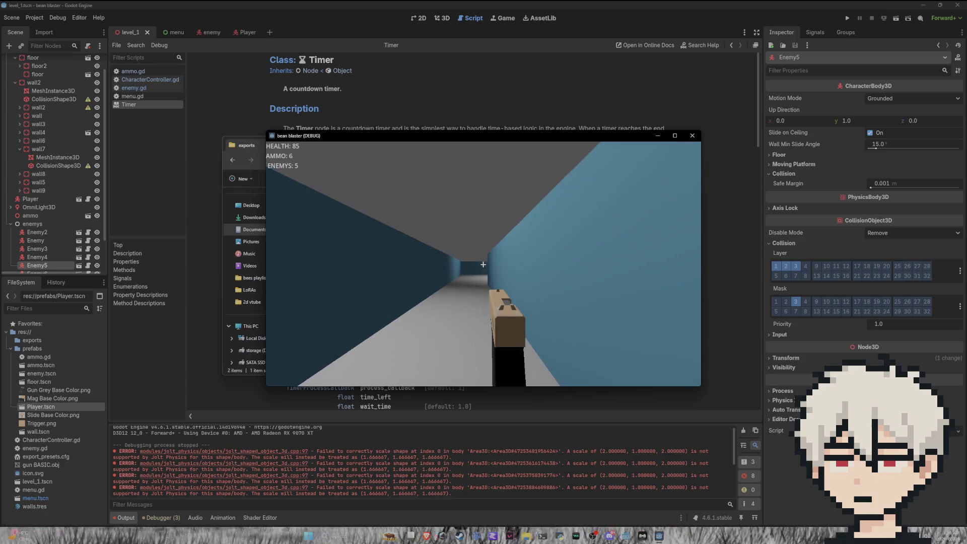
key(w)
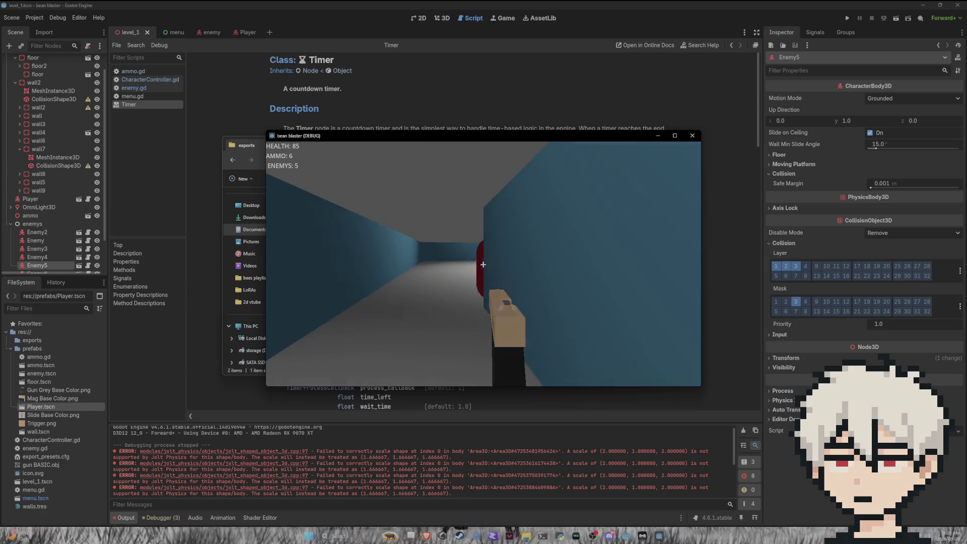
click(483, 264)
click(483, 265)
click(483, 265)
click(483, 264)
click(483, 264)
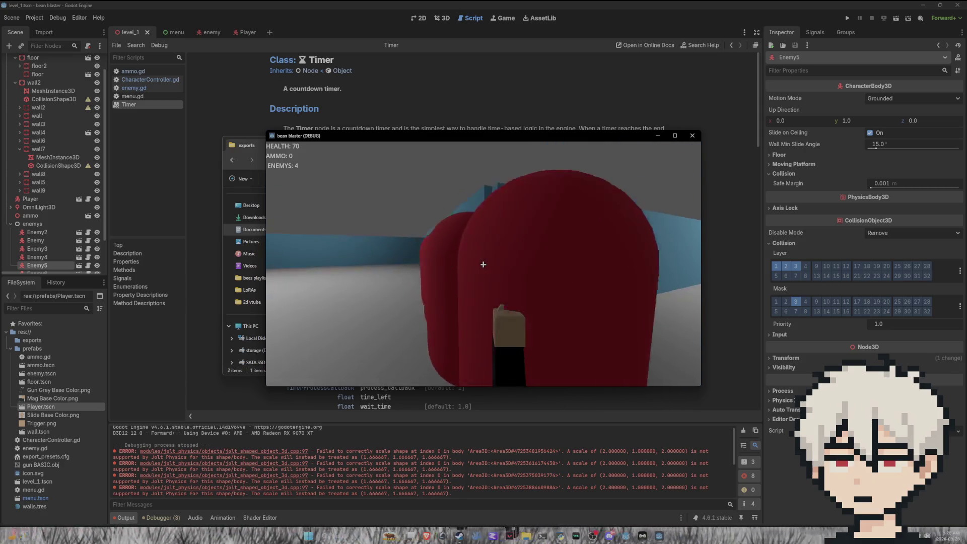
click(483, 265)
Pick up the green ammo box, then back away and fire at another red enemy.
key(w)
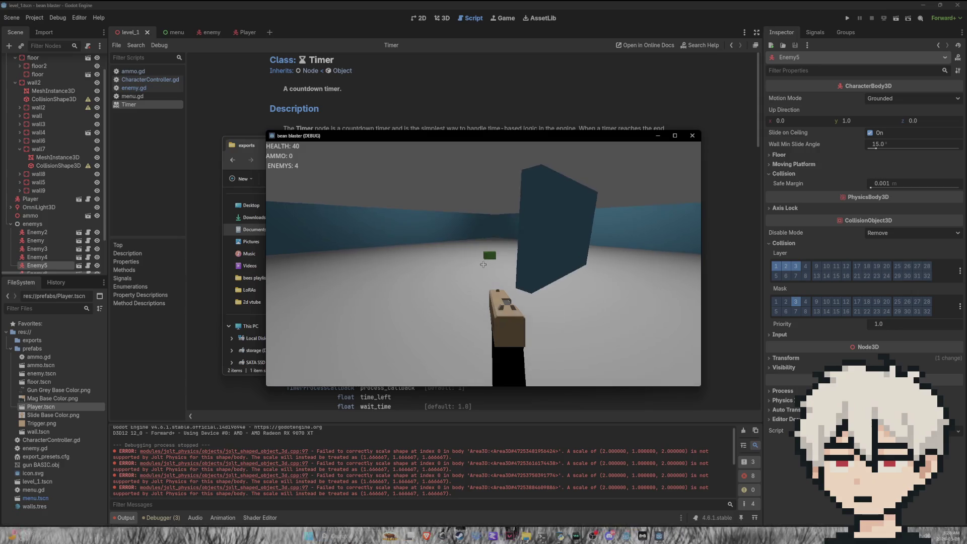
key(w)
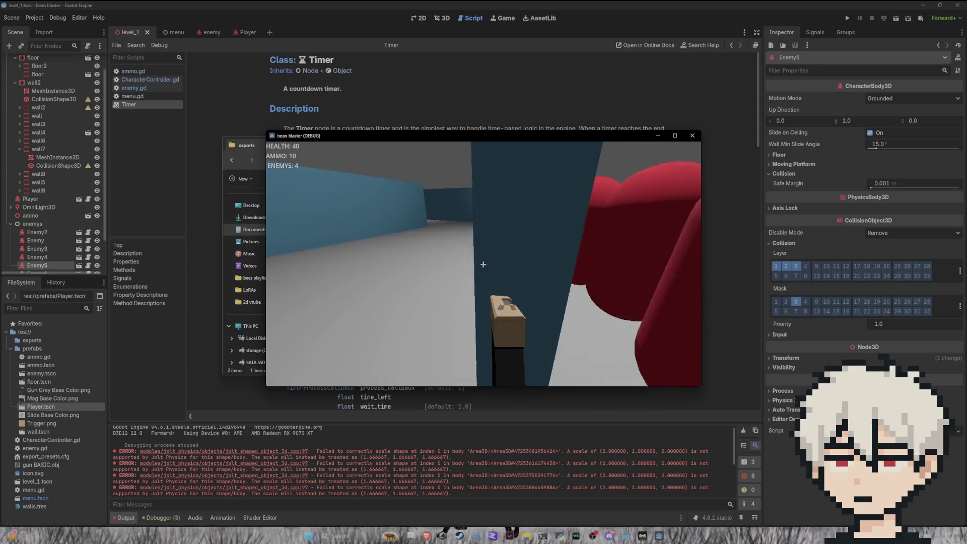
click(483, 264)
click(483, 264)
click(483, 264)
click(483, 265)
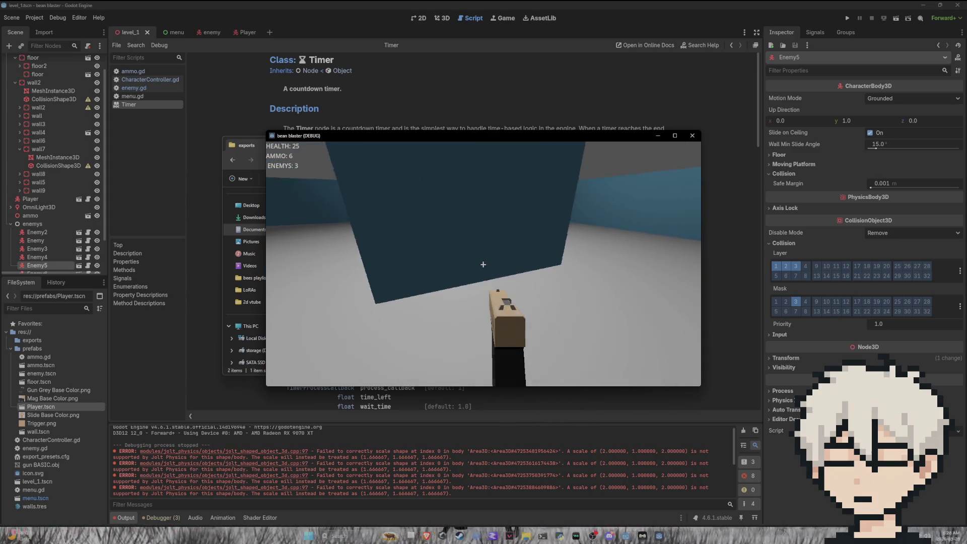
key(s)
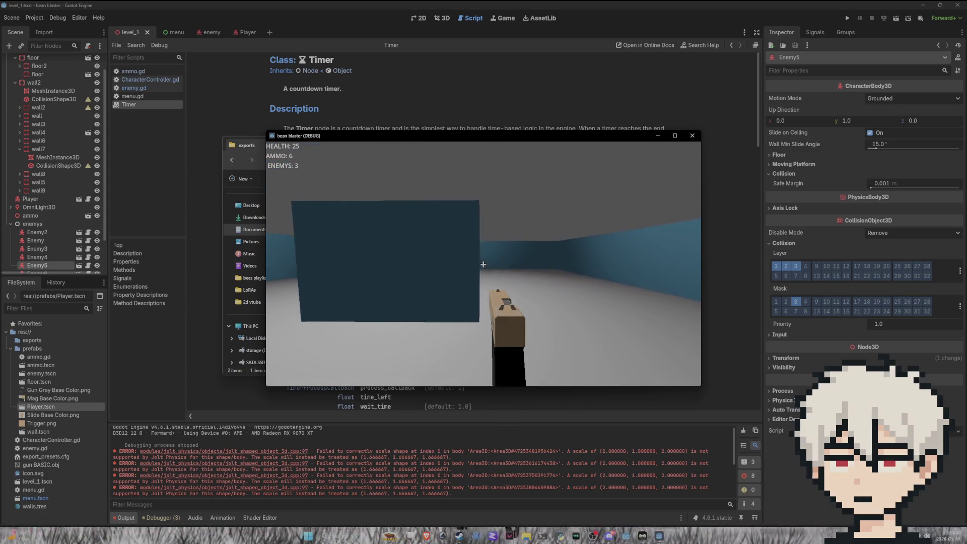
click(483, 264)
click(483, 264)
click(483, 264)
click(483, 264)
click(483, 265)
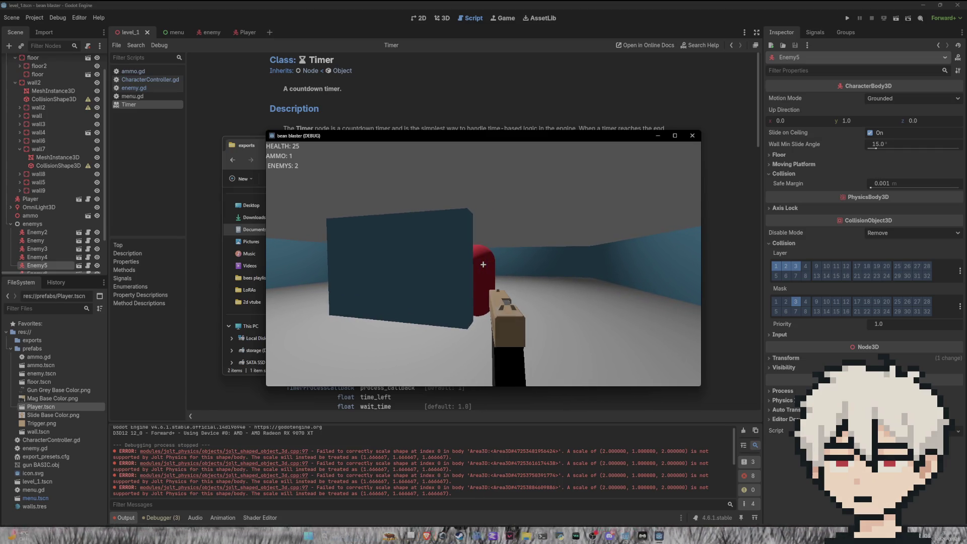
click(483, 264)
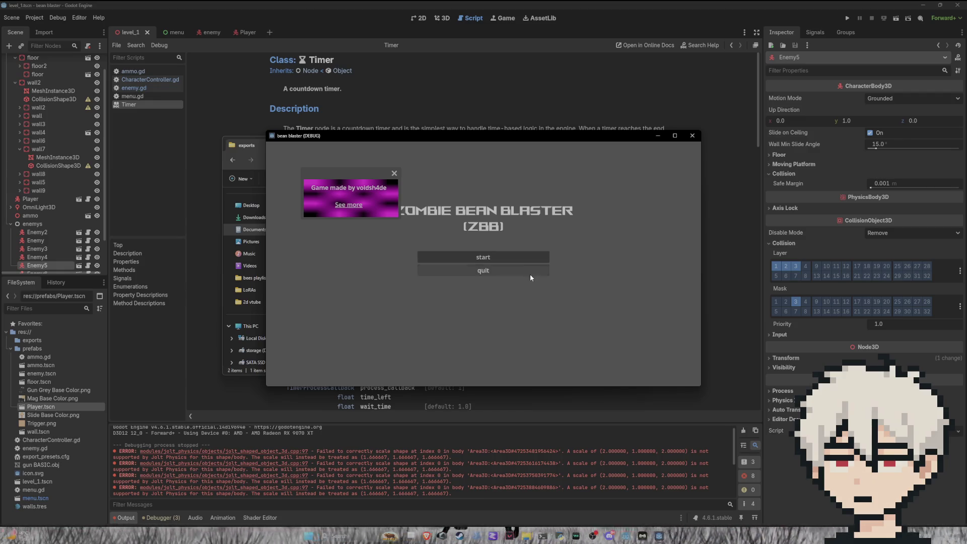
Quit the game and show the Debugger's Errors list with three GDScript warnings.
click(530, 274)
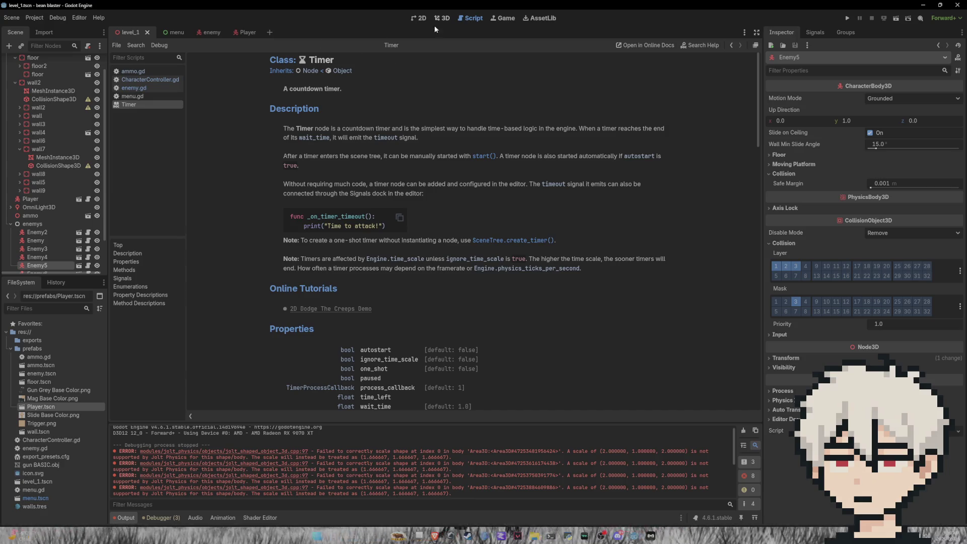
click(161, 517)
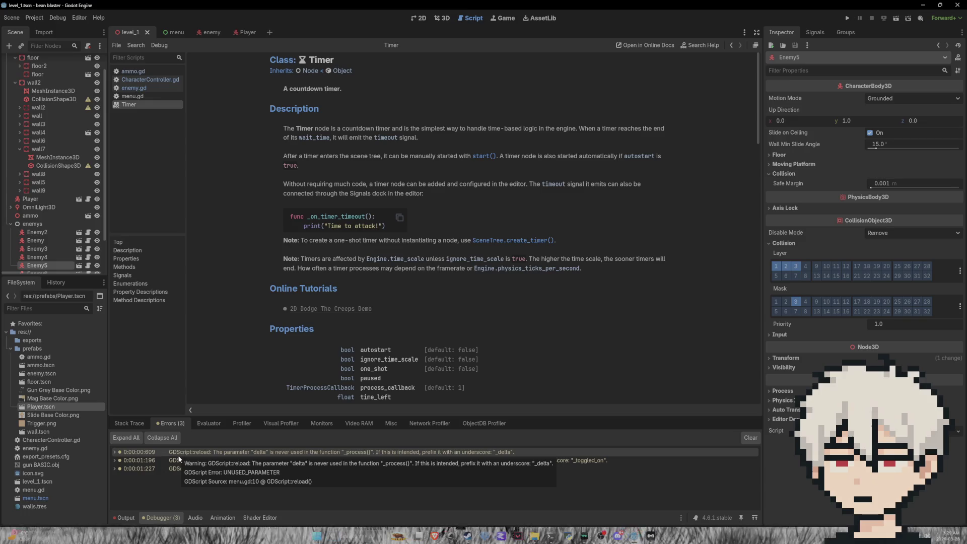
Jump to menu.gd via the first warning, delete the comment and unused _process function, and save.
double_click(193, 455)
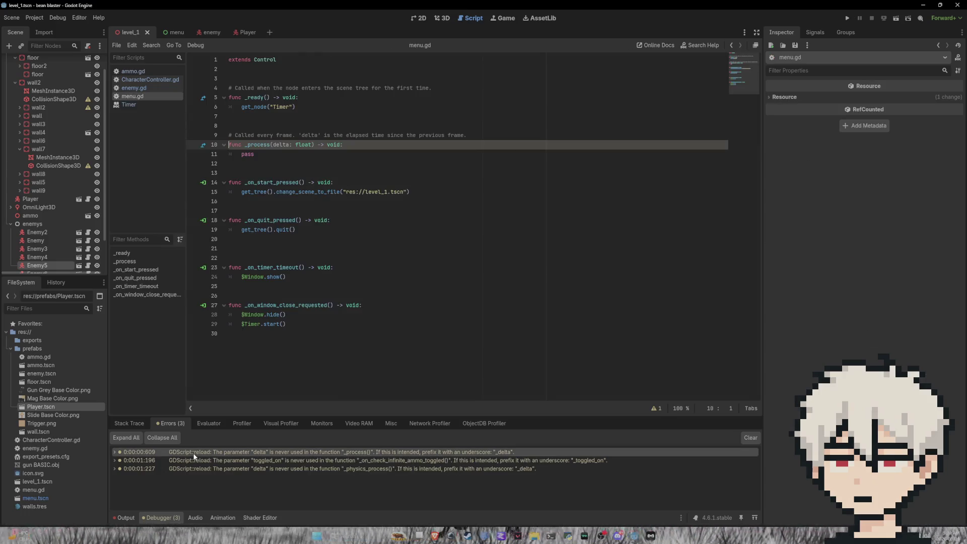
click(273, 145)
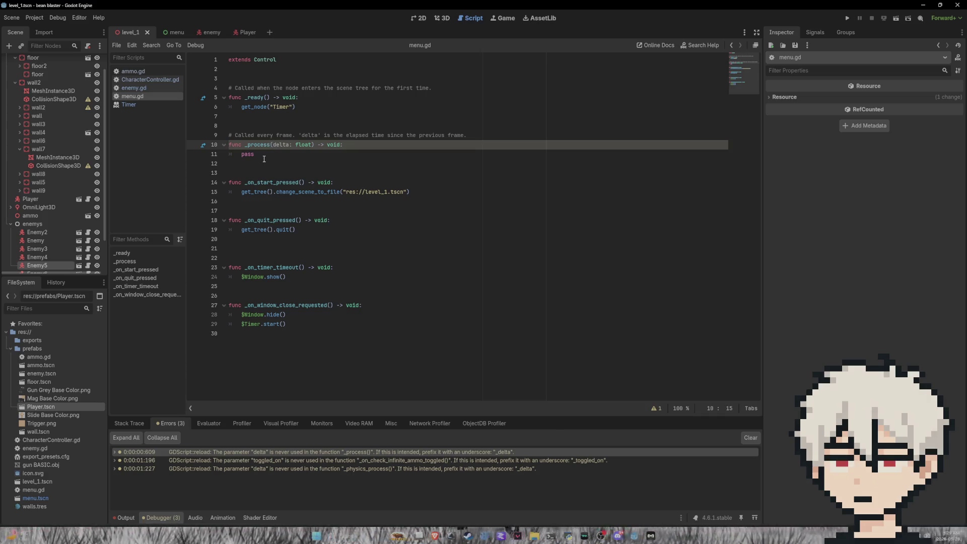
click(262, 156)
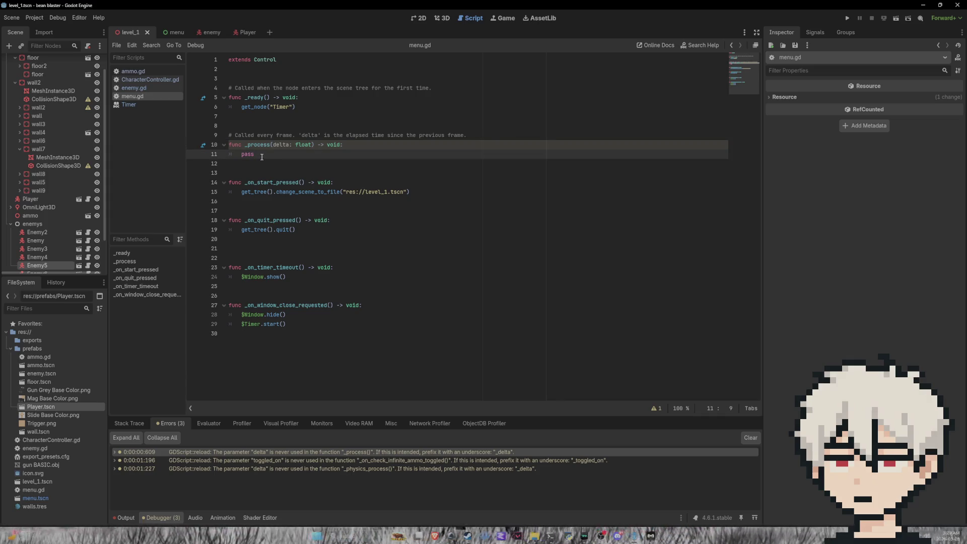
drag(262, 157, 228, 145)
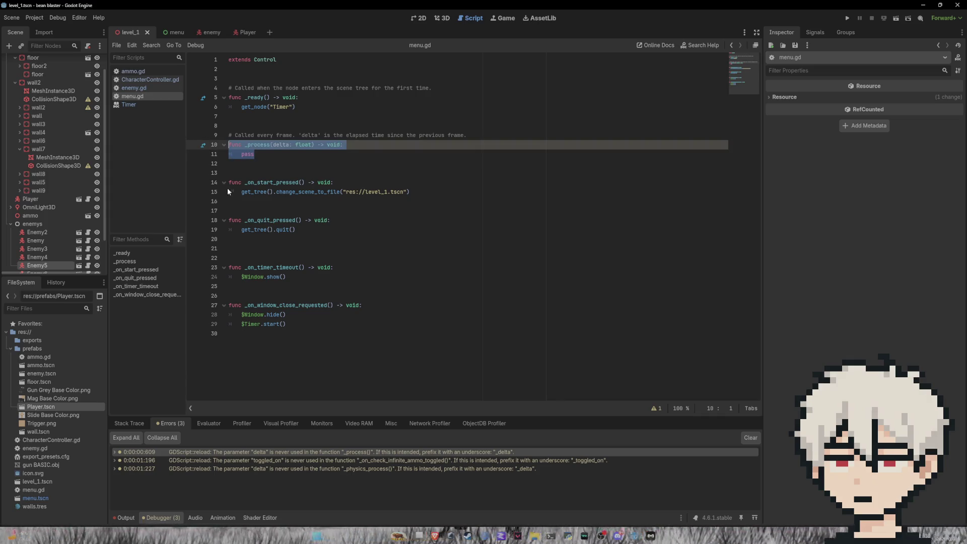
click(271, 159)
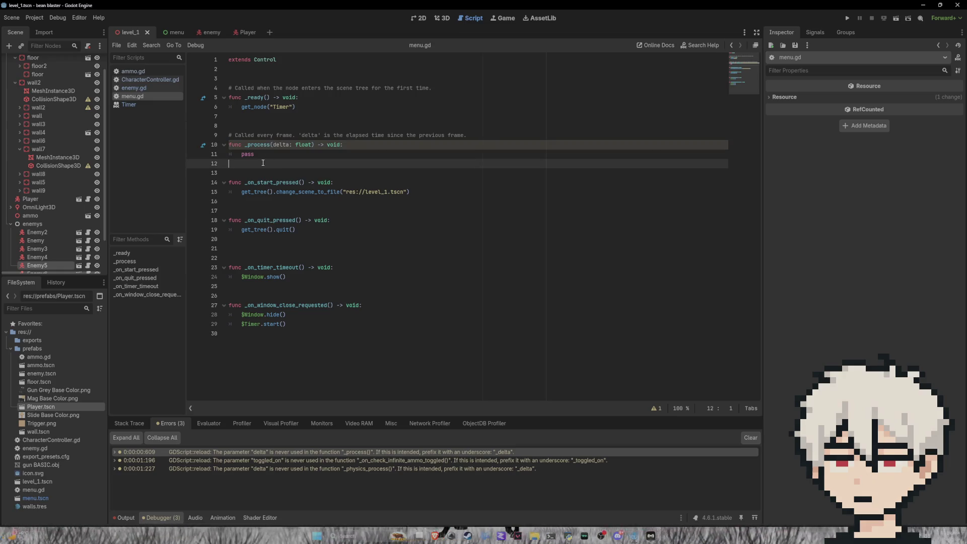
drag(271, 159, 228, 135)
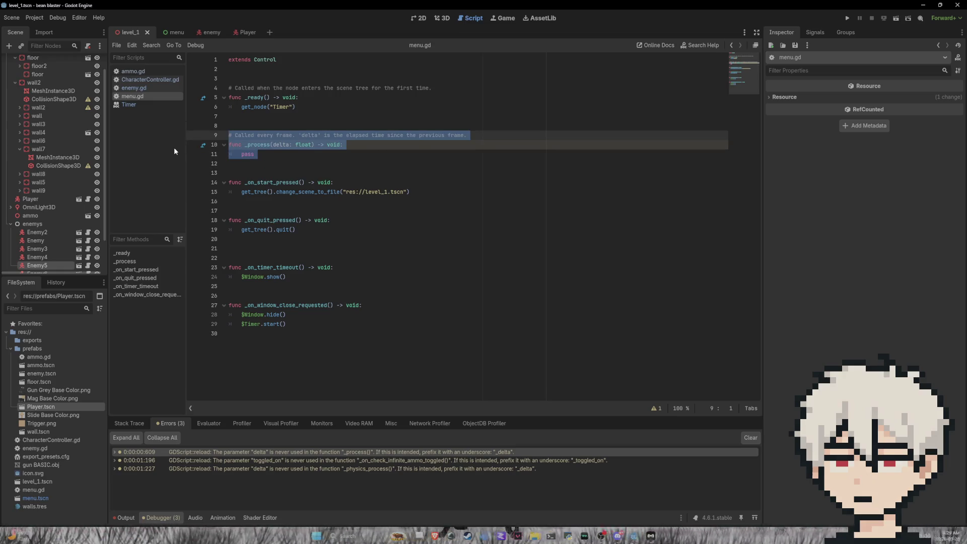
key(BackSpace)
key(BackSpace)
key(BackSpace)
key(Delete)
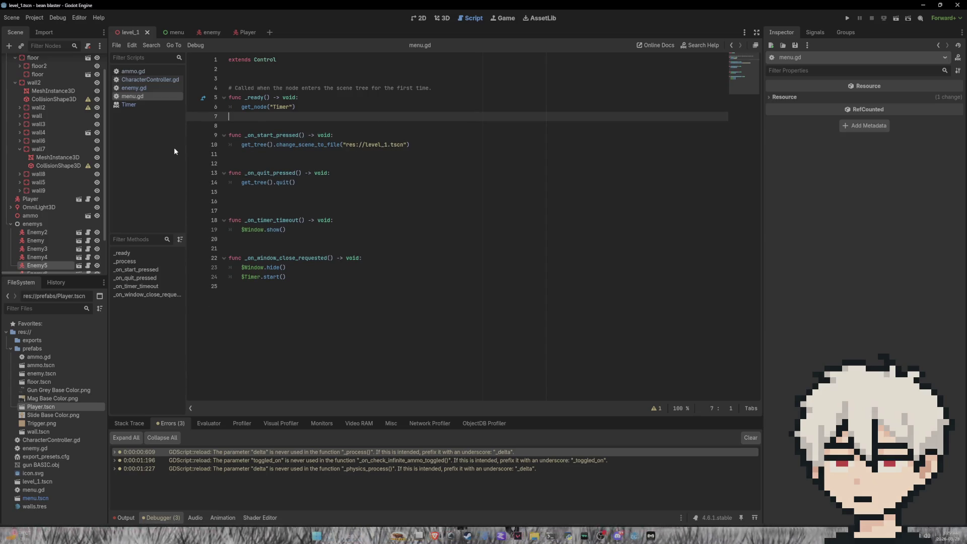
key(Down)
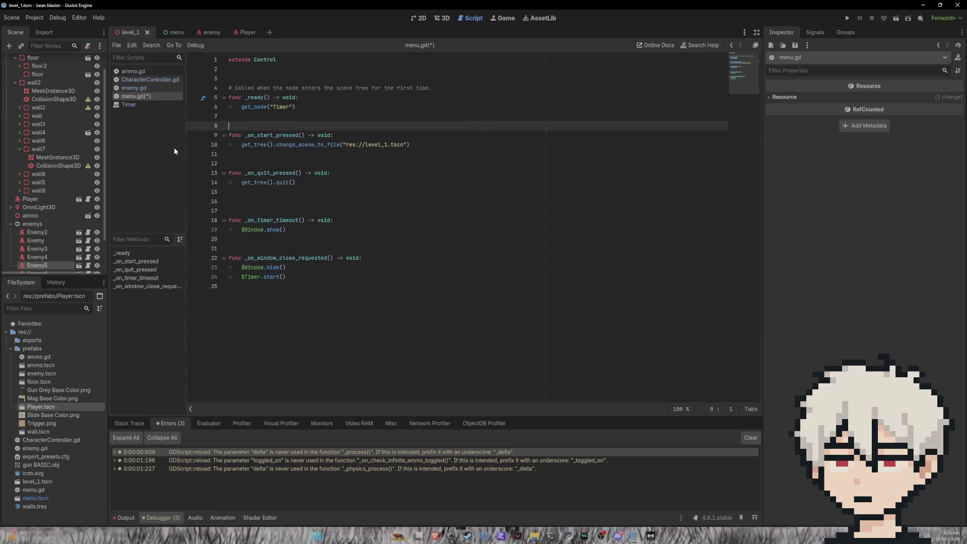
key(ctrl+s)
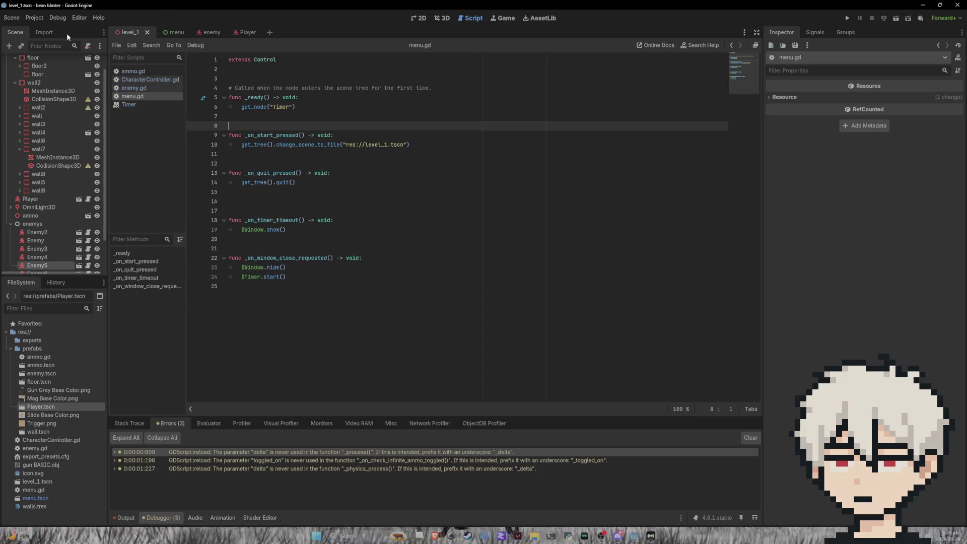
click(171, 32)
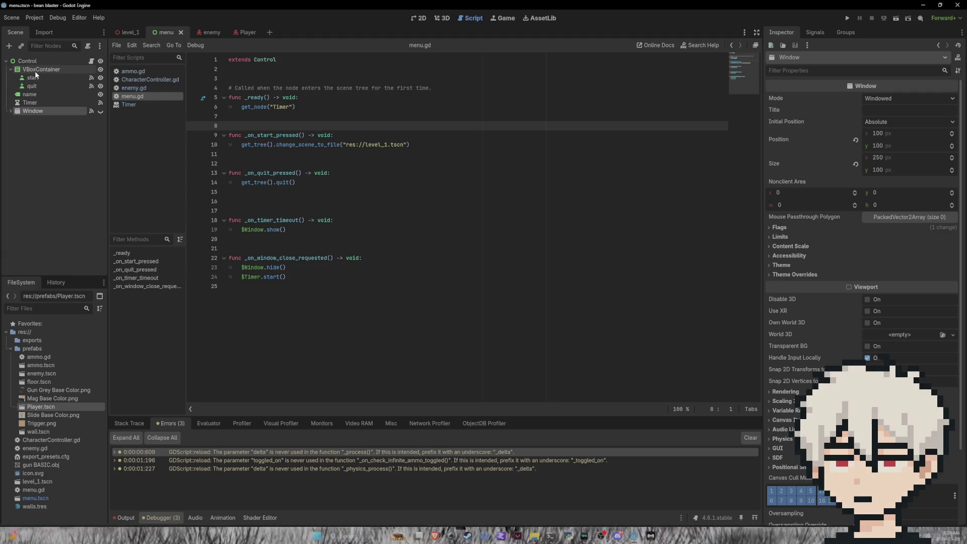
Expand the Window node, keep its Windowed mode, and inspect the TextureRect and Label children.
click(12, 111)
click(905, 100)
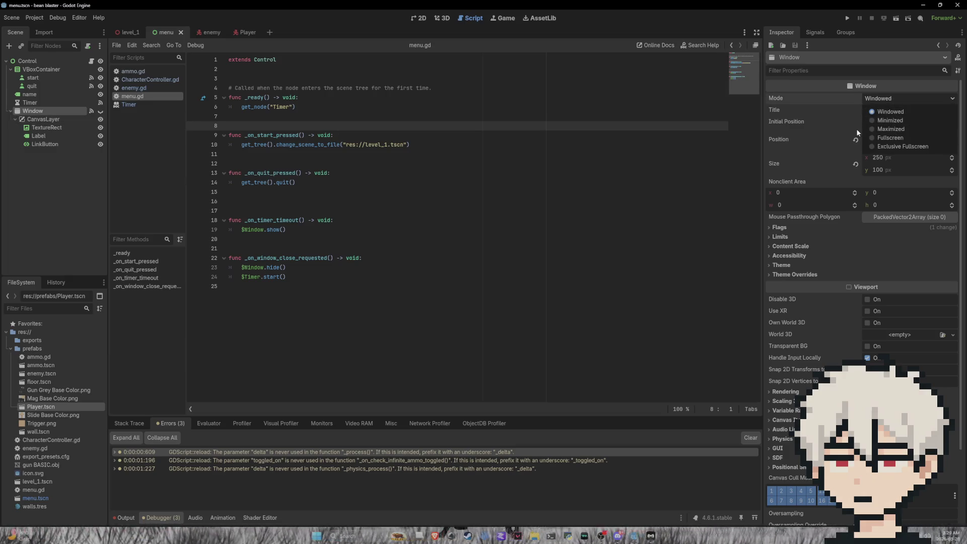
click(813, 126)
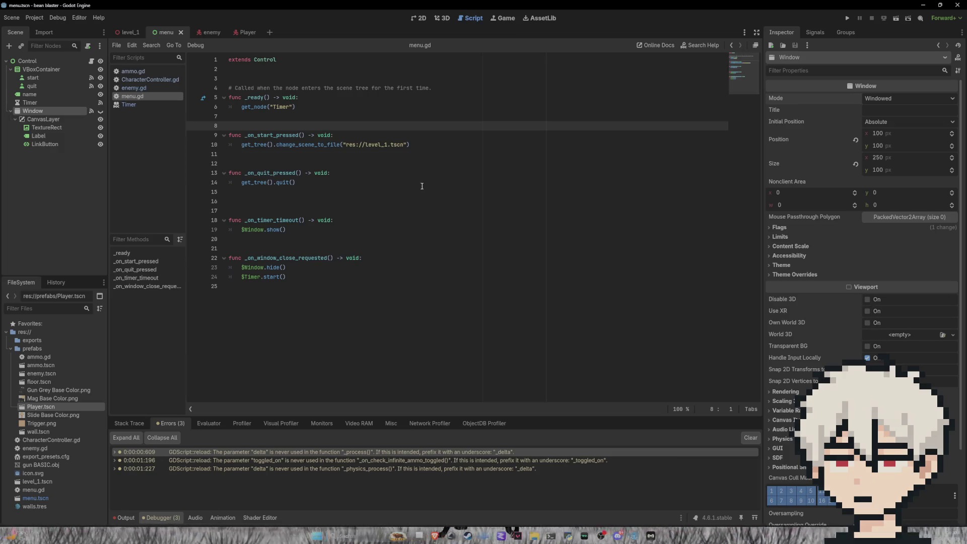
click(52, 133)
click(53, 129)
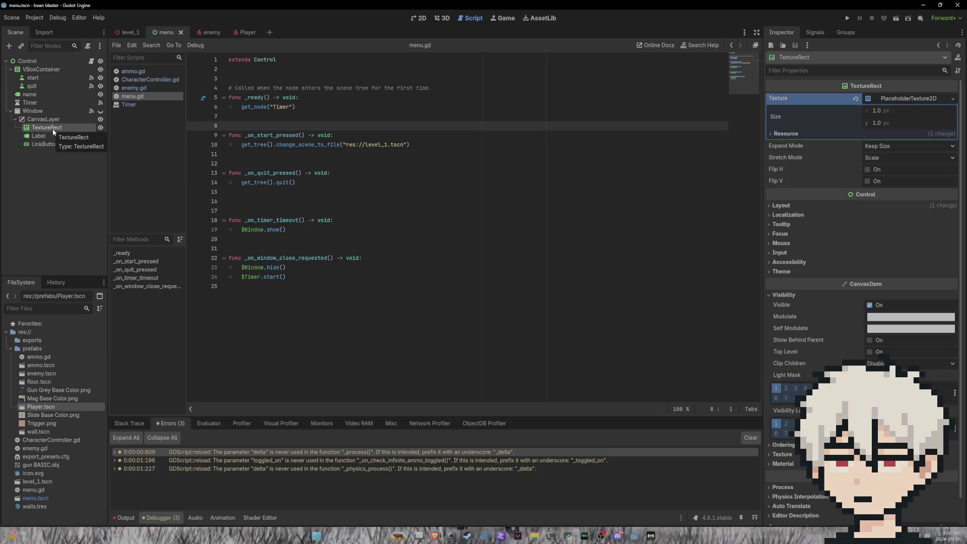
click(47, 136)
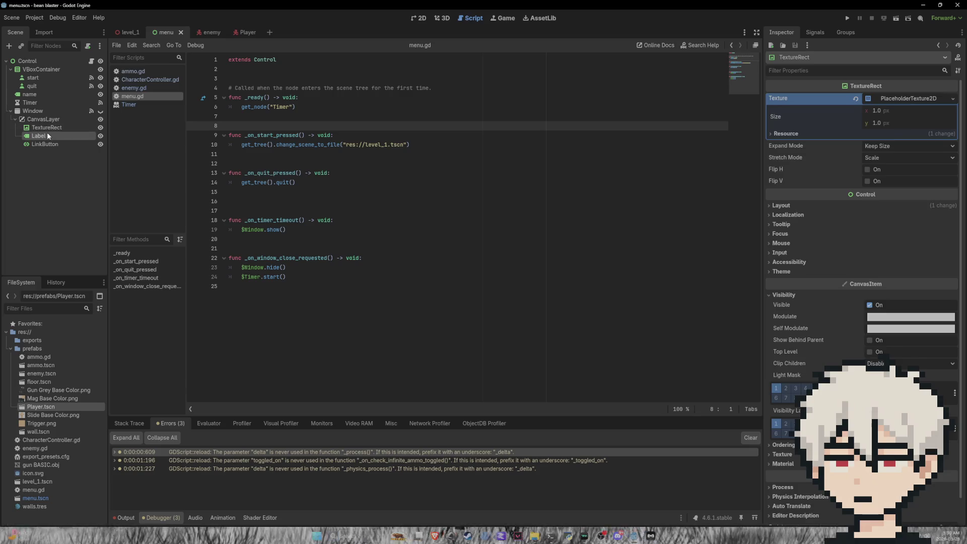
Select the LinkButton node and look at its URI property.
click(70, 145)
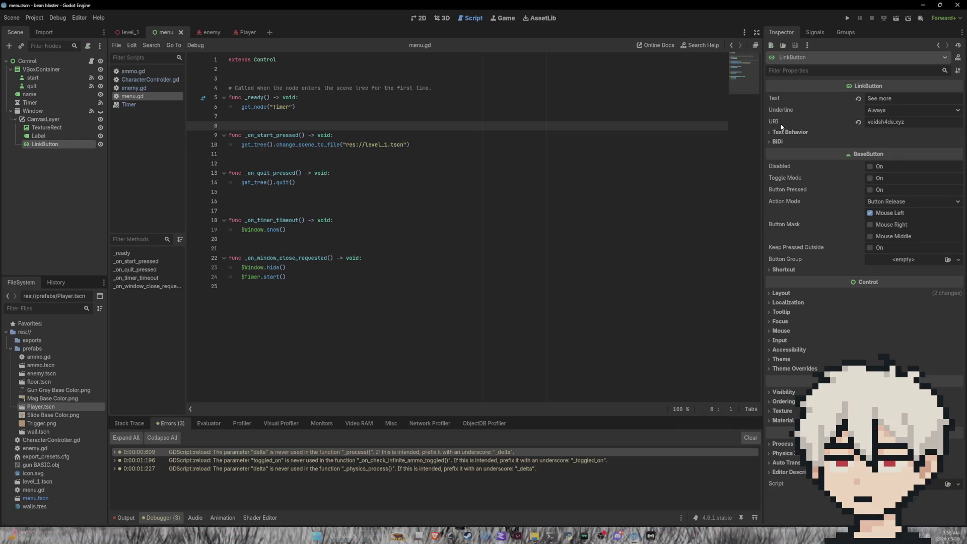
mouse_move(781, 128)
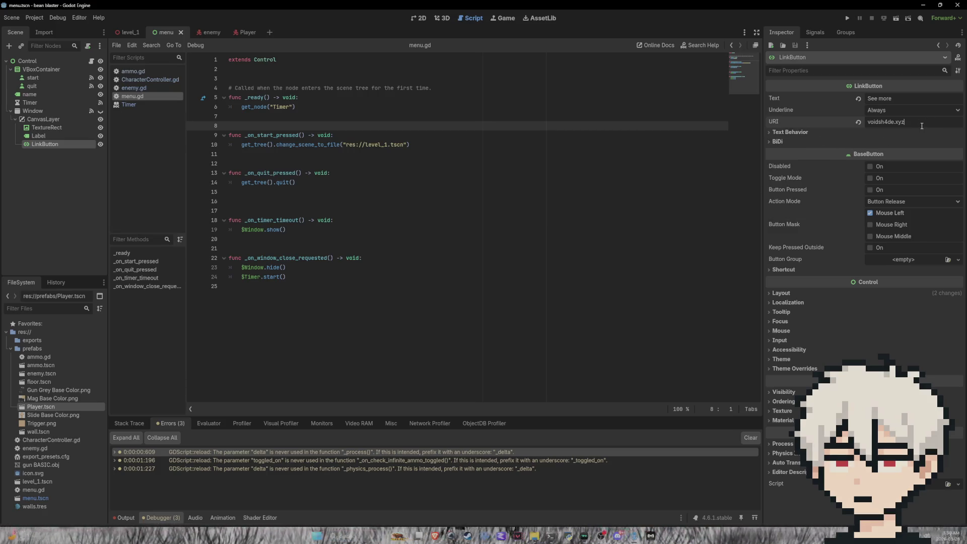
text(")
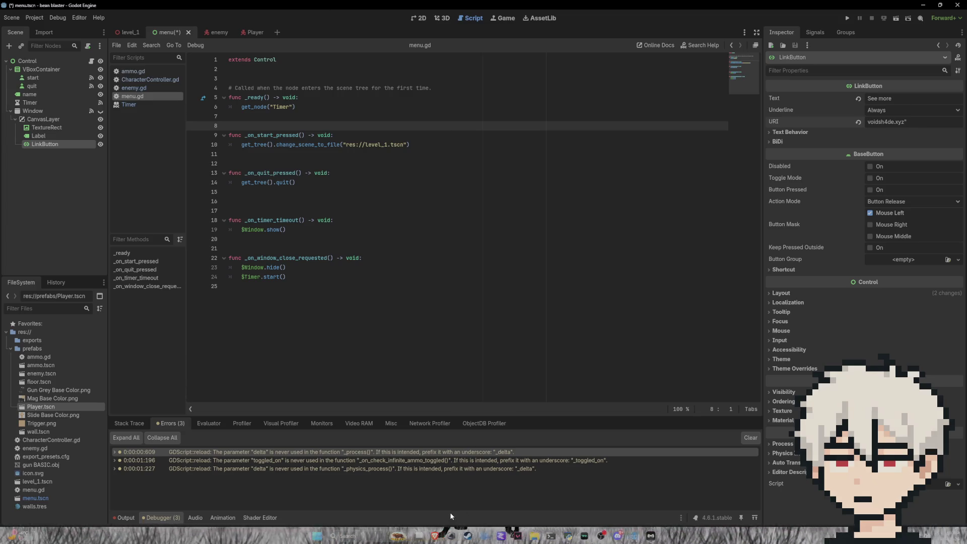
click(435, 537)
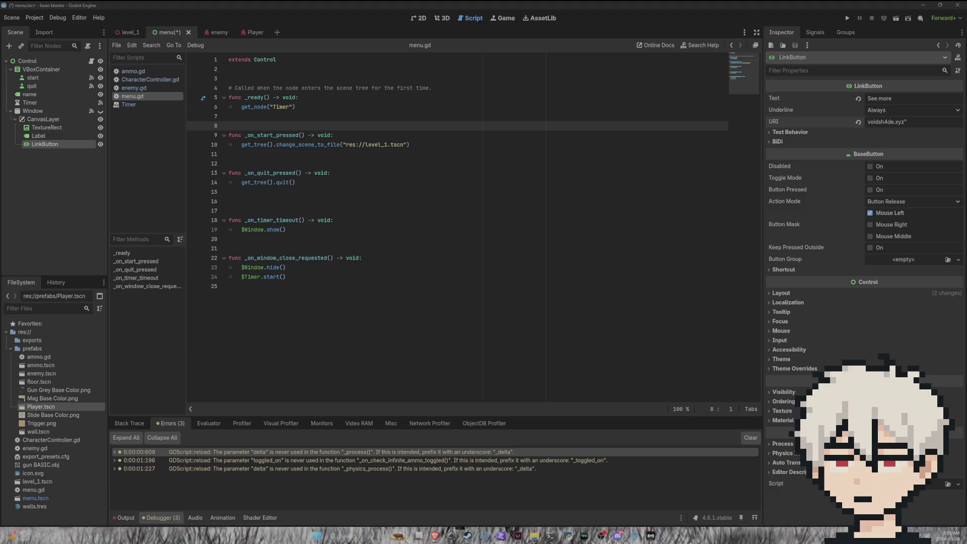
Replace the URI with the full https address, save the menu scene, and run the project.
click(909, 122)
text(")
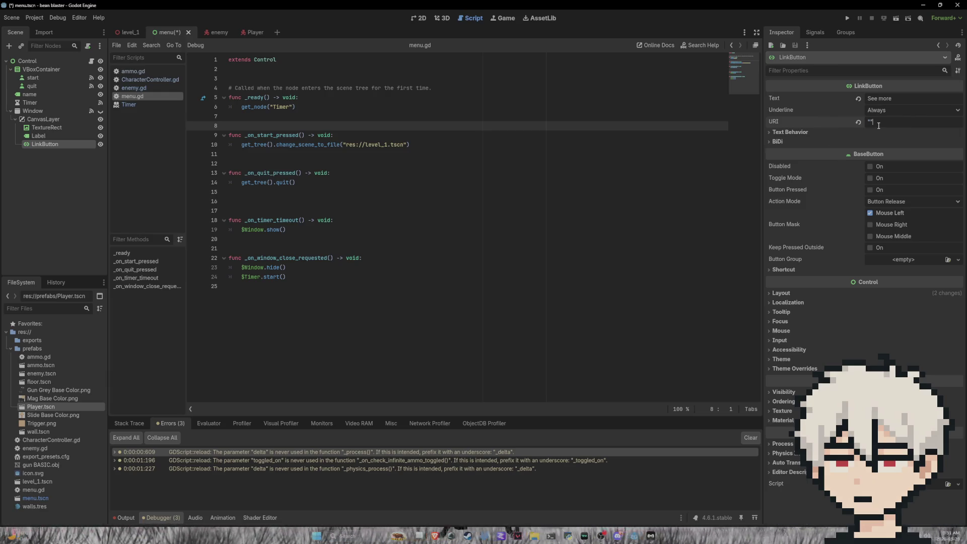
text(https://www.voidsh4de.xyz/)
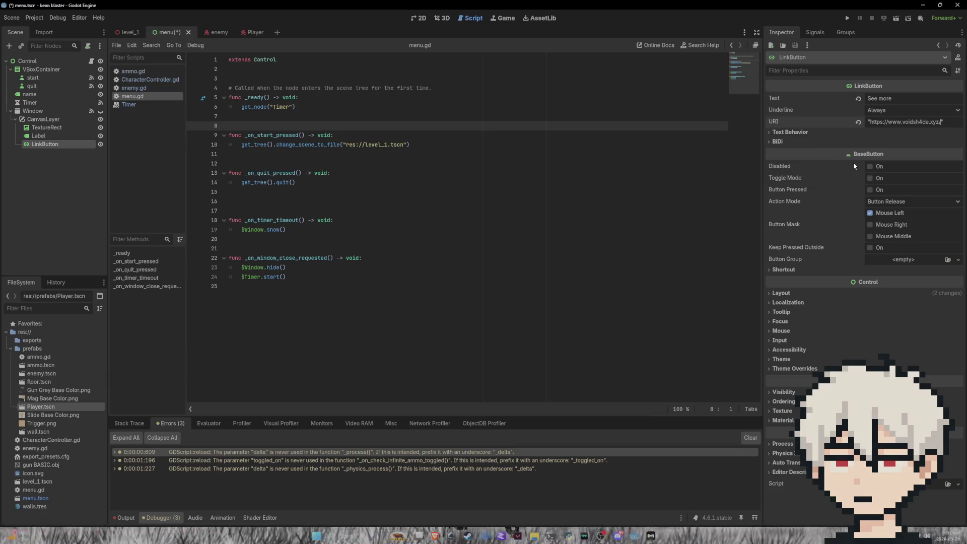
key(ctrl+s)
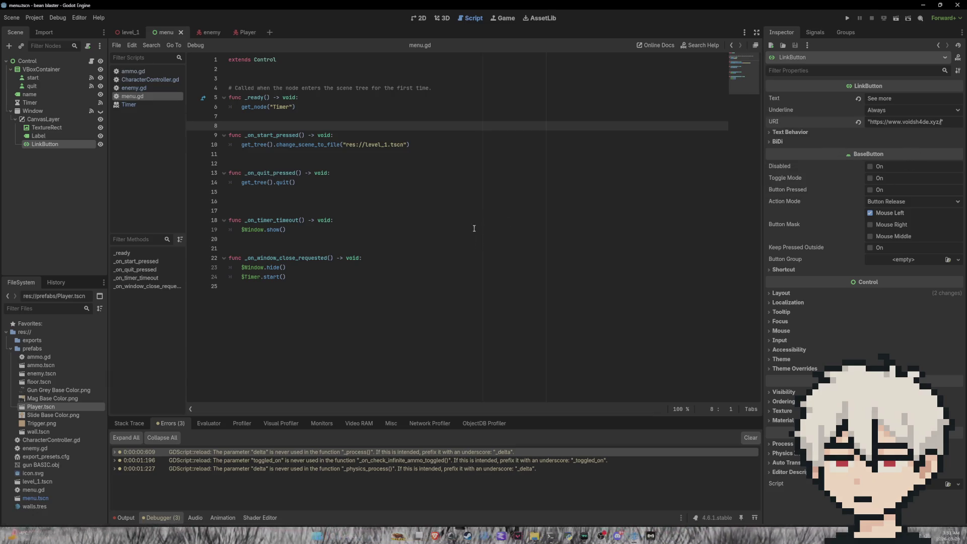
click(848, 19)
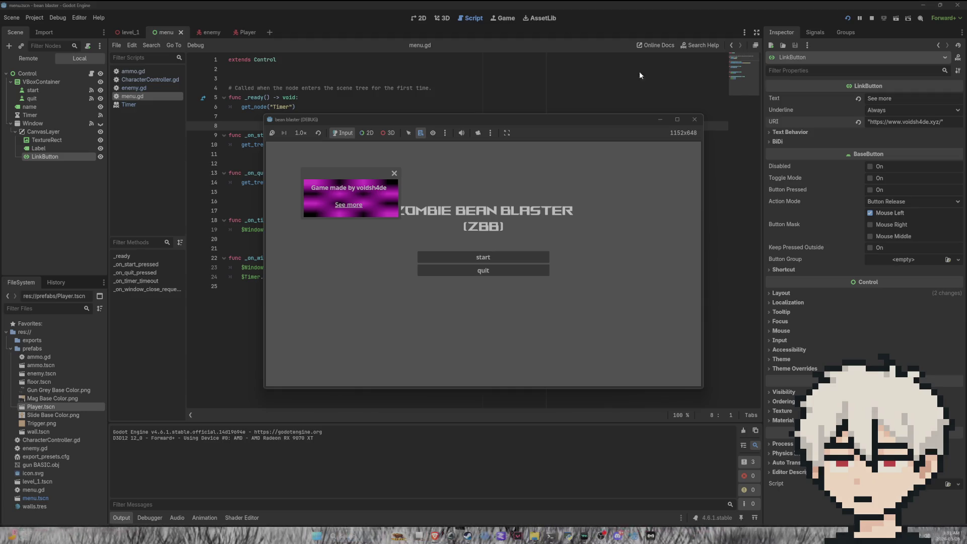
Stop the test run with F8 and bring up the Project menu.
key(F8)
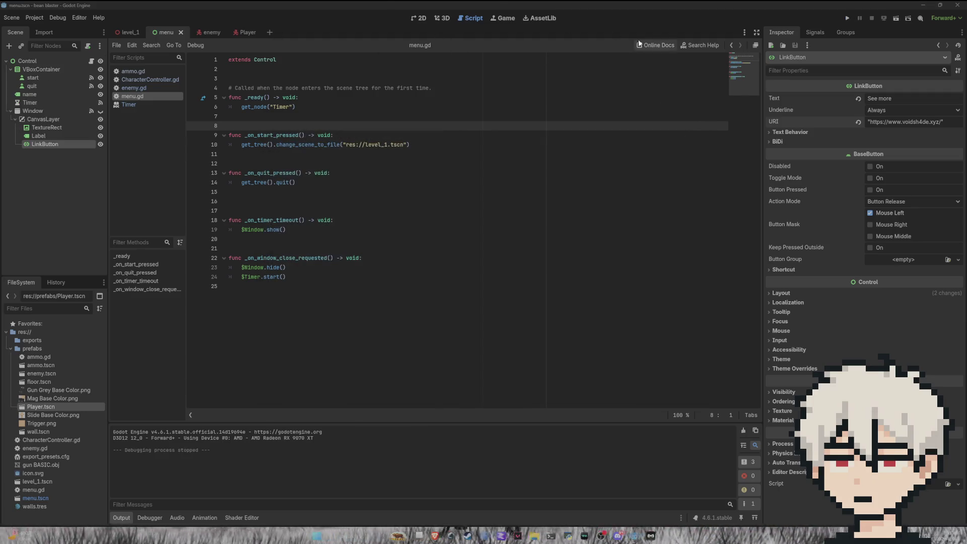
click(36, 18)
mouse_move(85, 21)
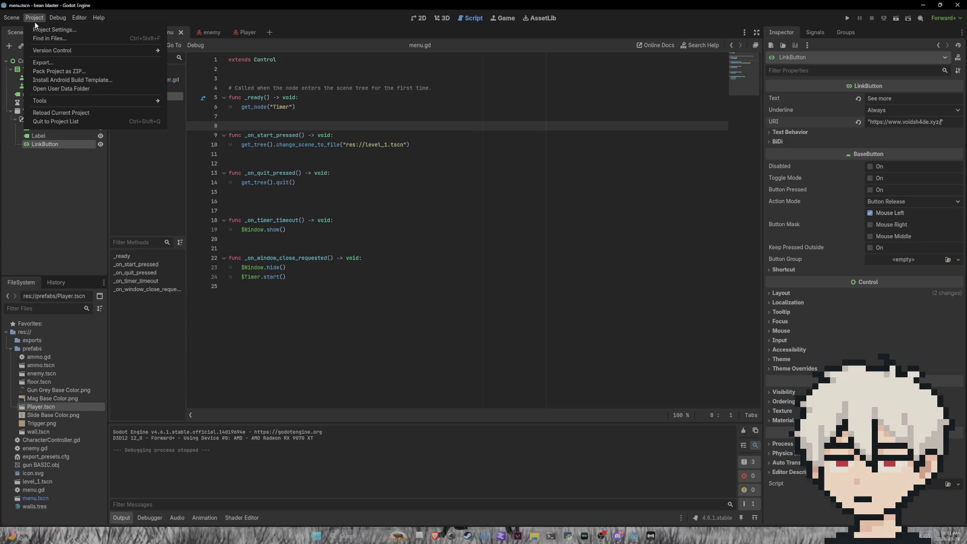
Dismiss the Project menu without choosing a command.
mouse_move(5, 20)
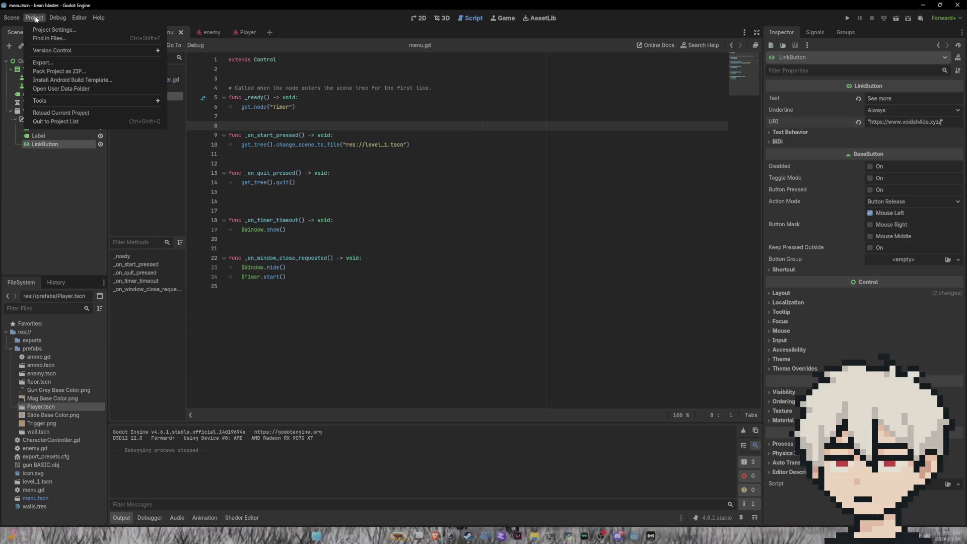
click(129, 24)
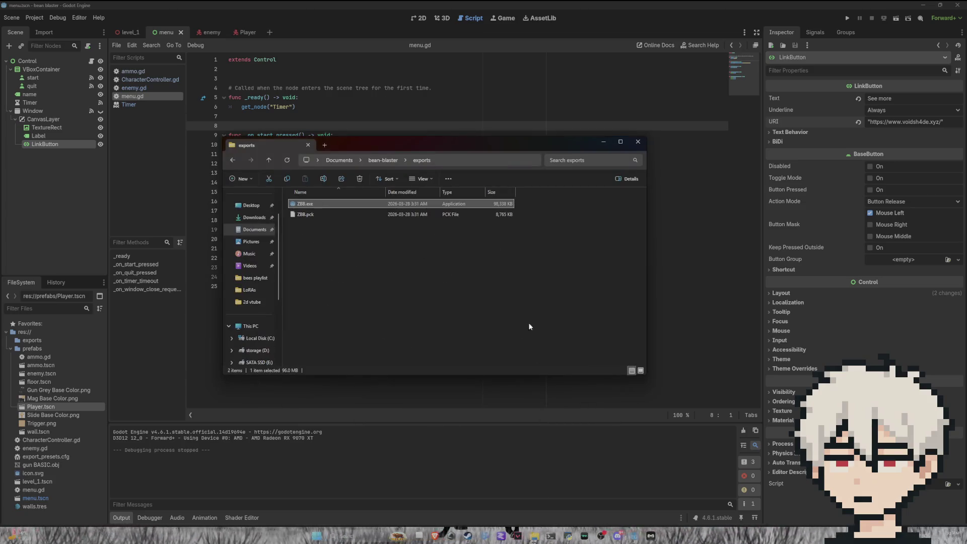
Launch ZBB.exe, test the popup's See more link, dismiss the popup and start a match.
double_click(324, 204)
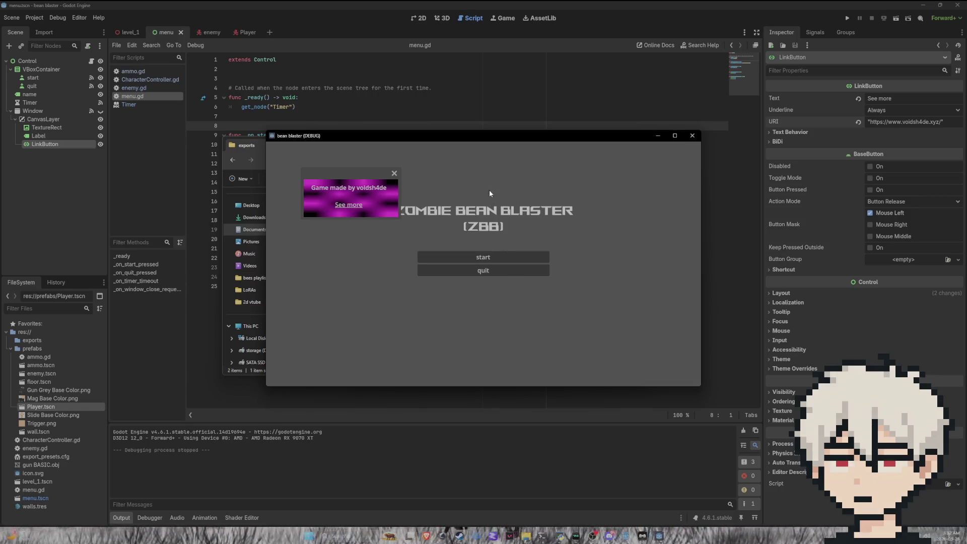
click(352, 206)
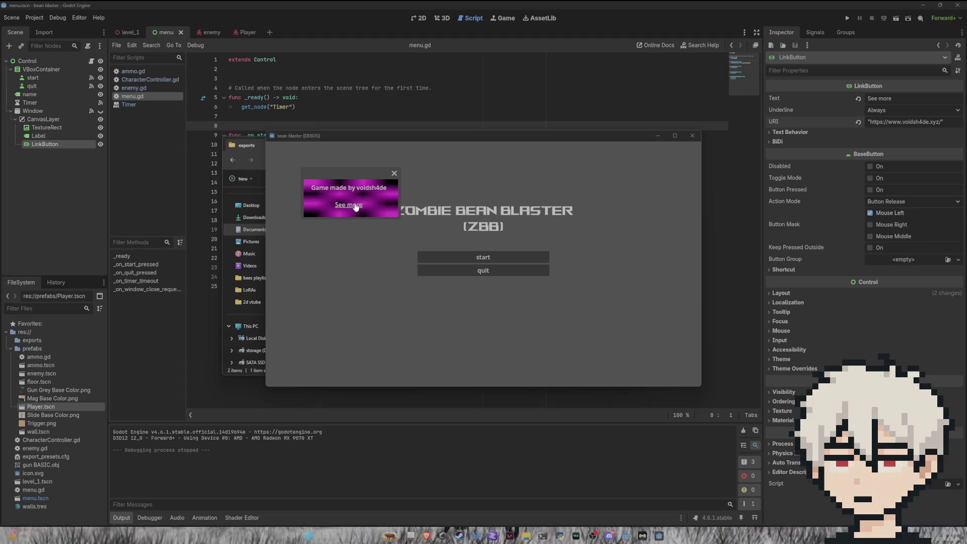
click(394, 174)
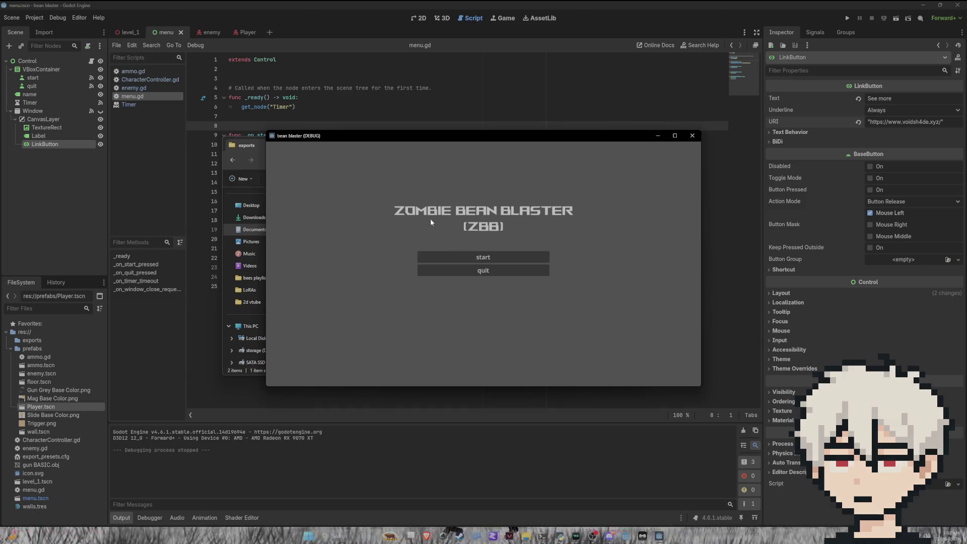
click(493, 258)
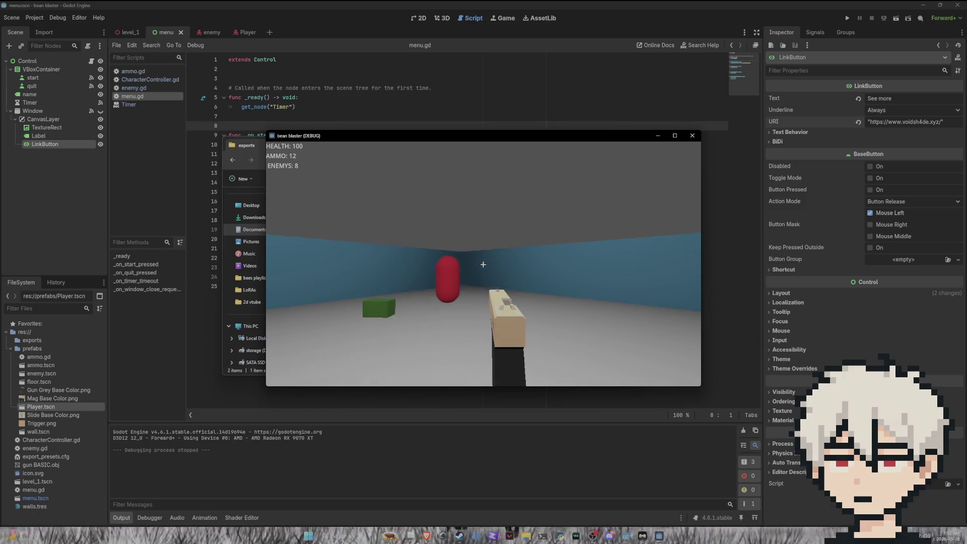
Shoot the first red enemy beans, grabbing the ammo box and moving past the blue block.
click(484, 265)
click(483, 265)
click(483, 264)
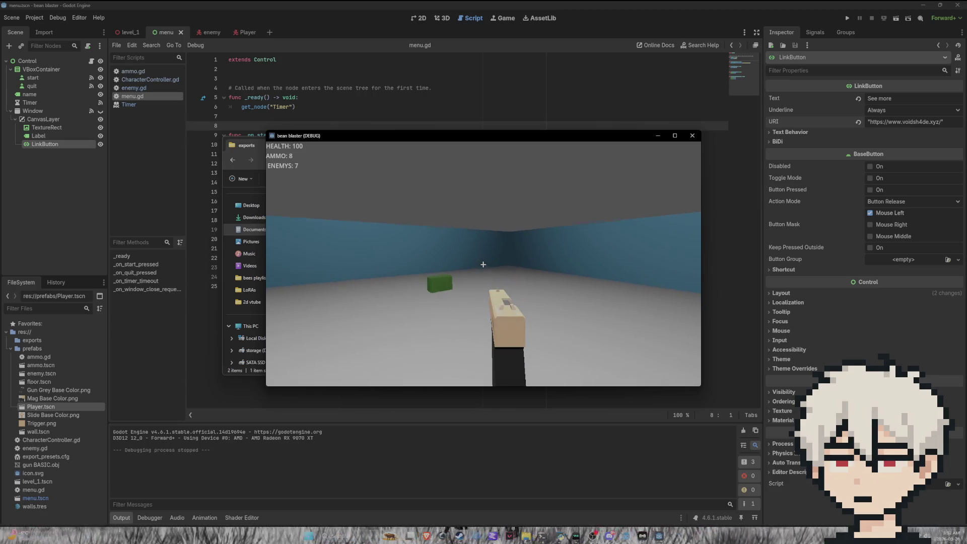
key(w)
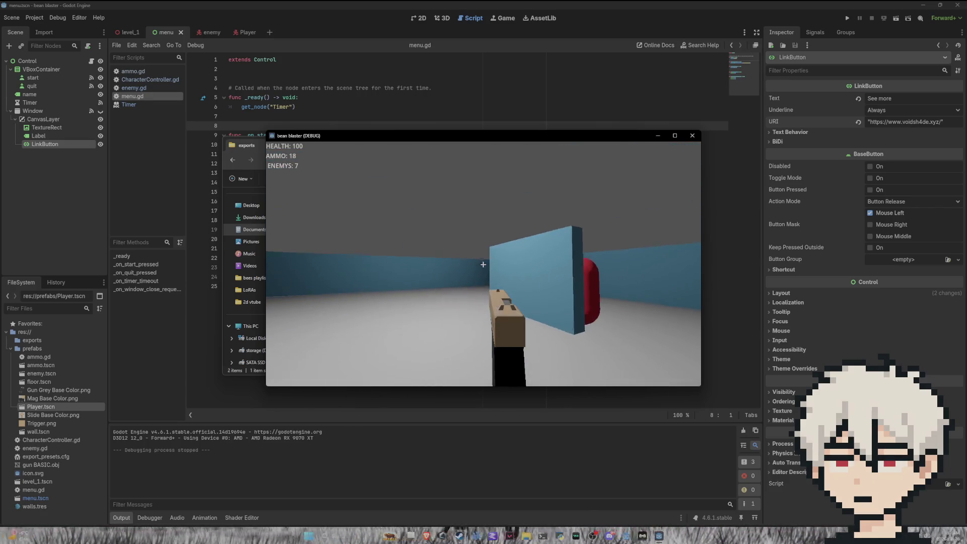
click(483, 265)
click(483, 265)
click(483, 264)
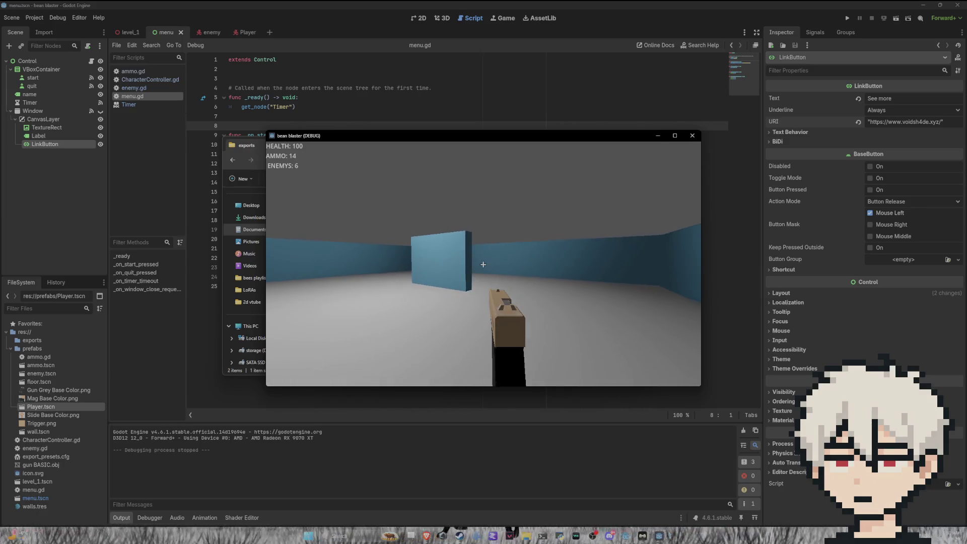
click(483, 265)
key(w)
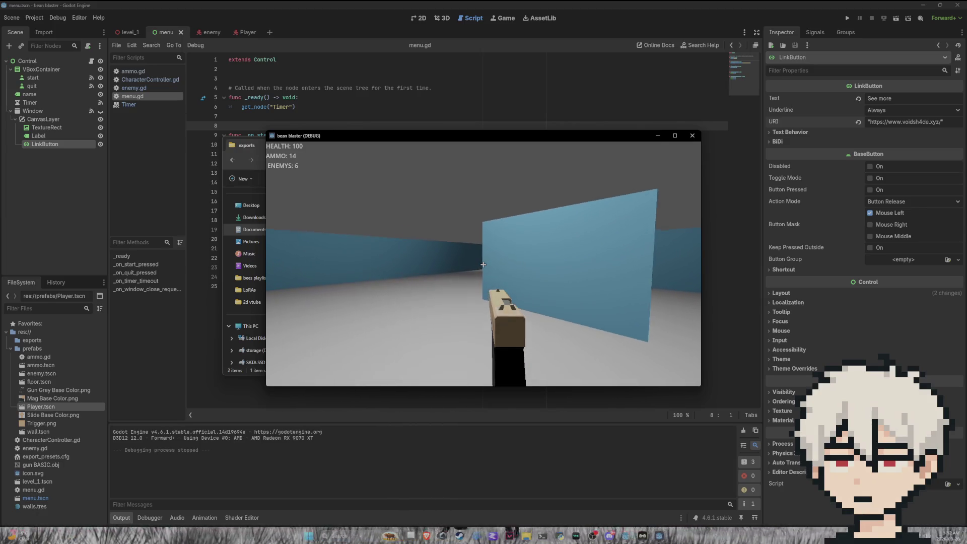
click(483, 265)
click(483, 264)
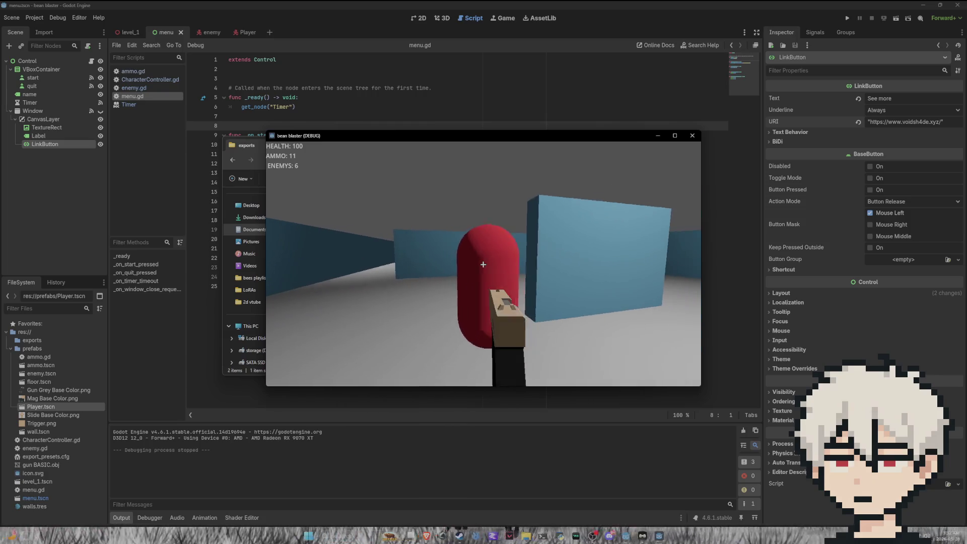
click(483, 265)
click(483, 265)
Advance down the blue-walled corridor and shoot red enemies until ammo hits 0 with three remaining.
key(w)
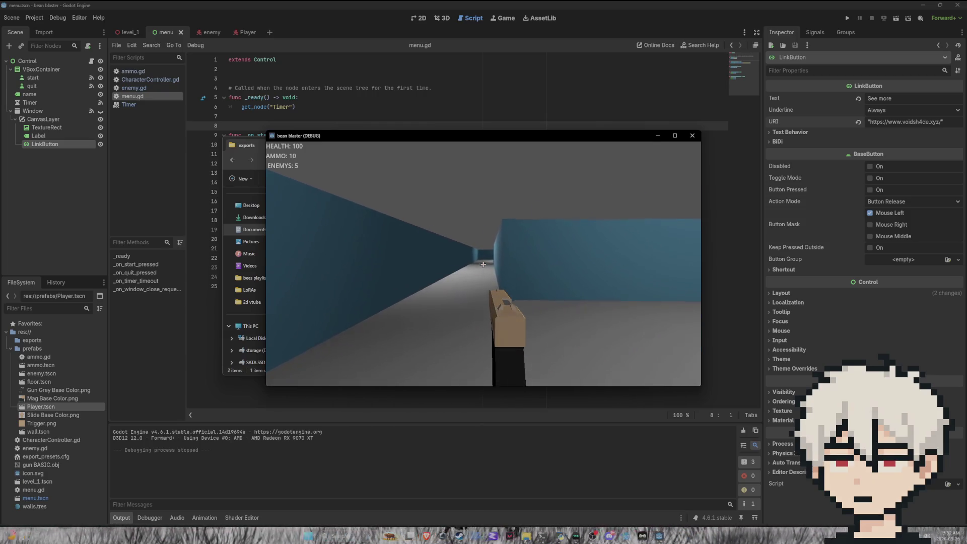
key(w)
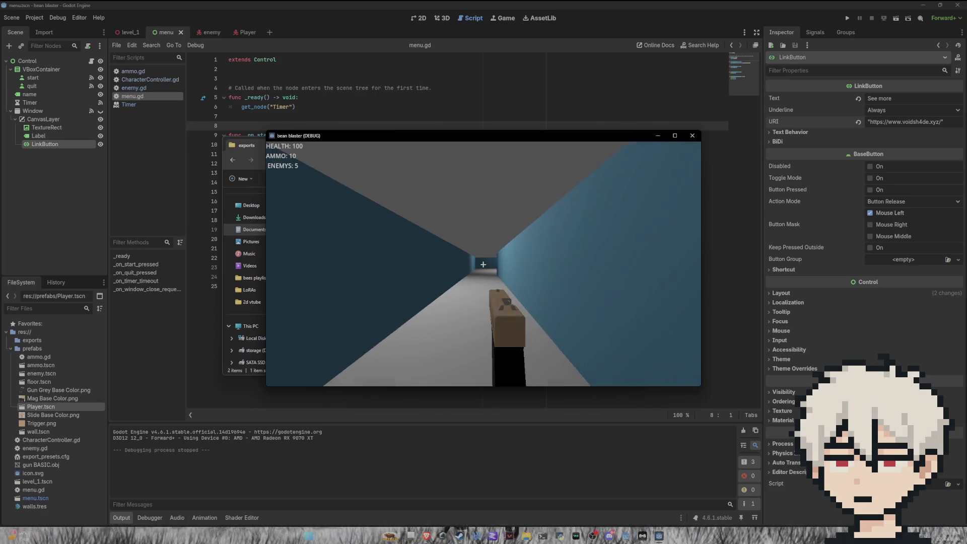
key(w)
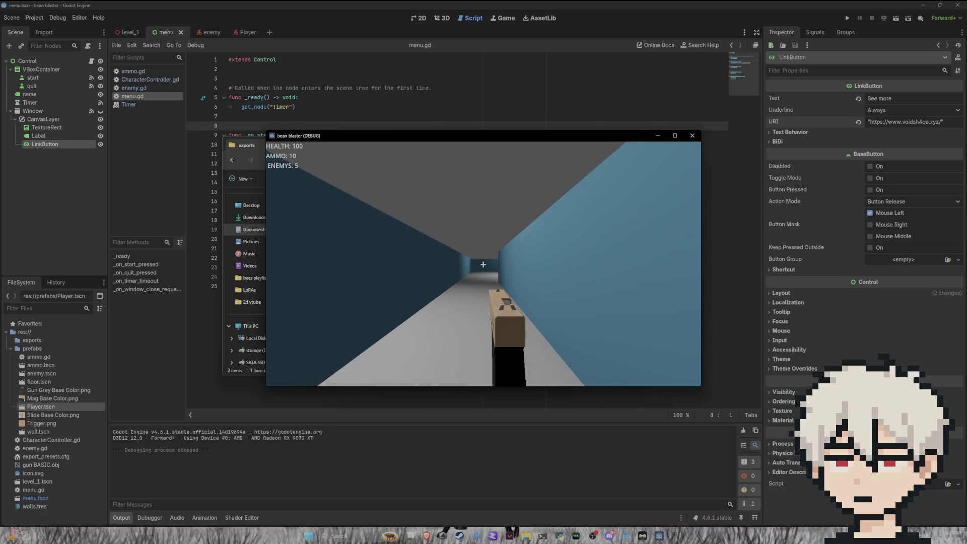
key(w)
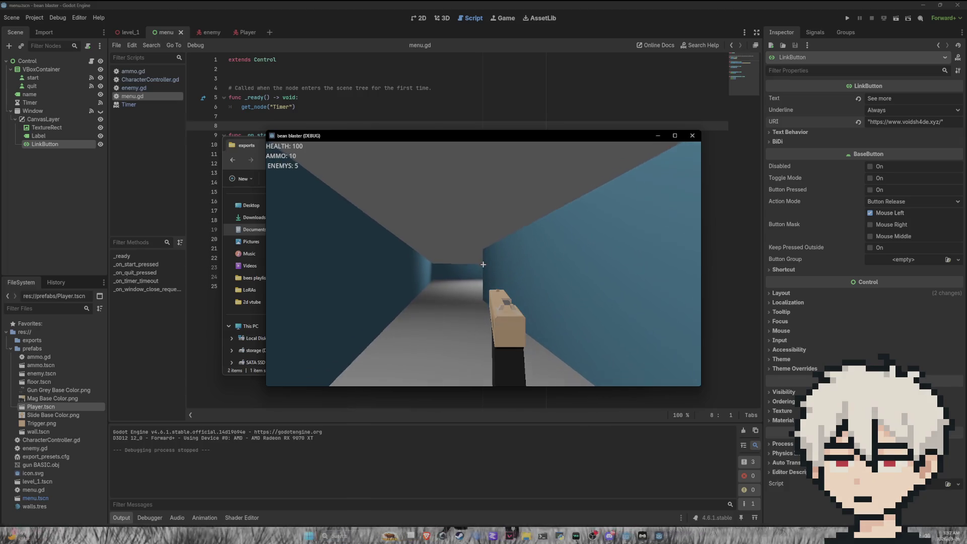
click(484, 265)
click(483, 265)
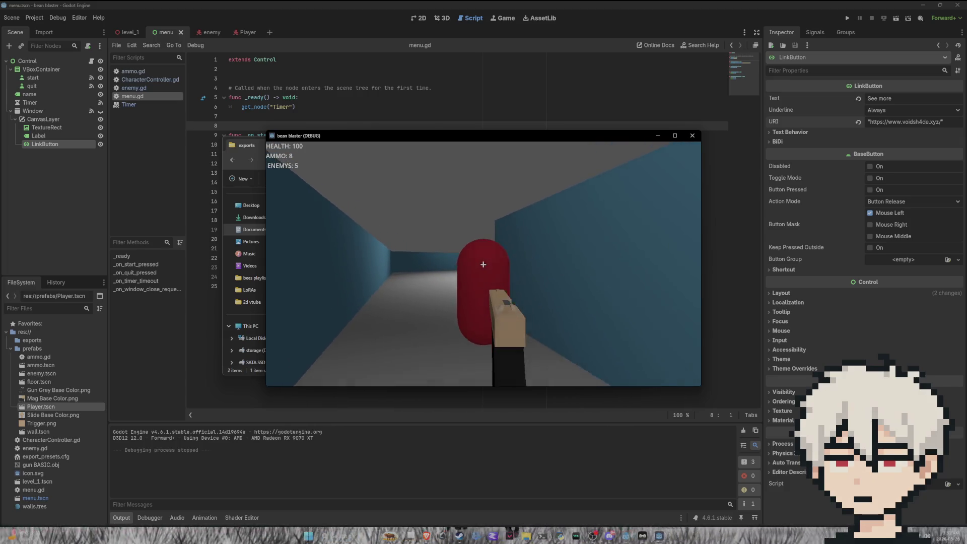
click(483, 265)
click(483, 264)
click(483, 265)
click(483, 265)
click(483, 264)
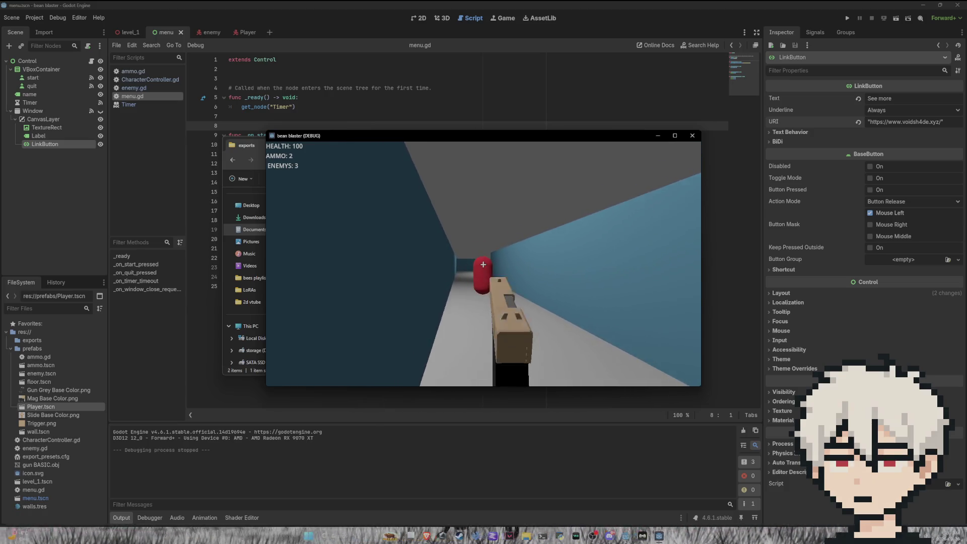
click(483, 265)
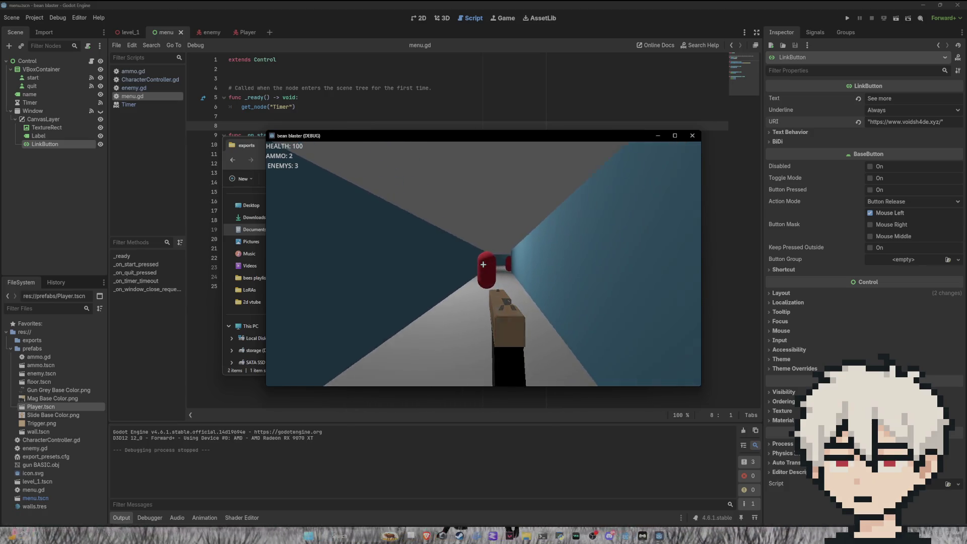
click(483, 264)
click(483, 264)
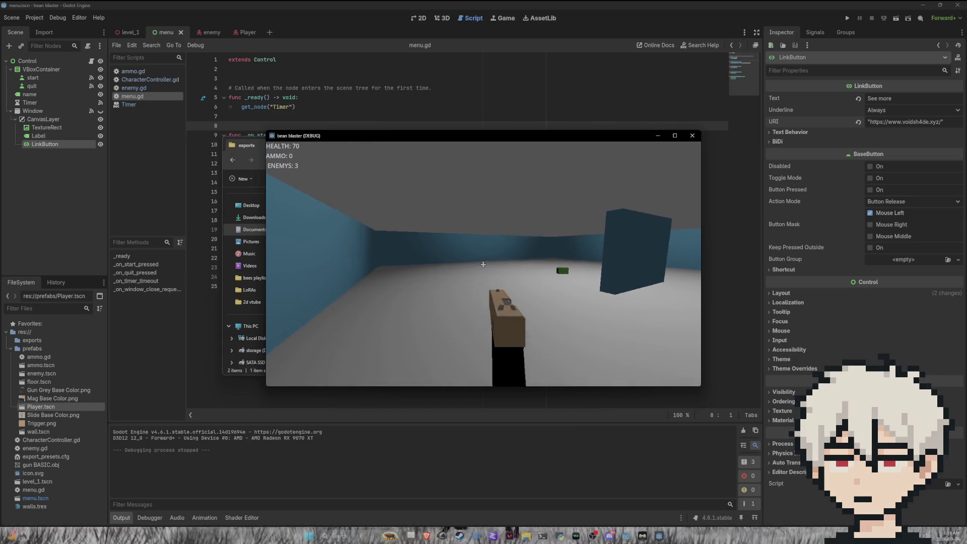
Refill at the green ammo box and shoot down the two red capsule enemies.
key(w)
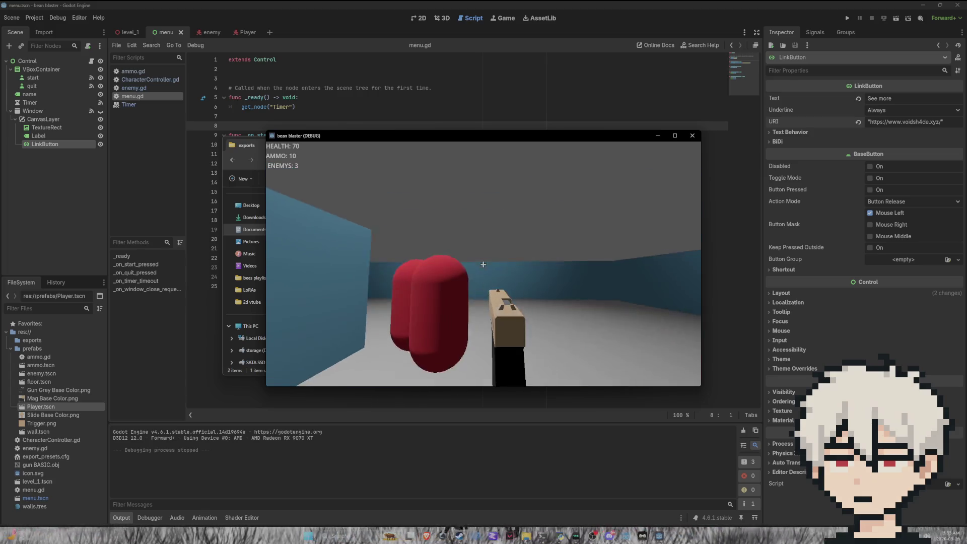
click(483, 264)
click(483, 264)
click(483, 265)
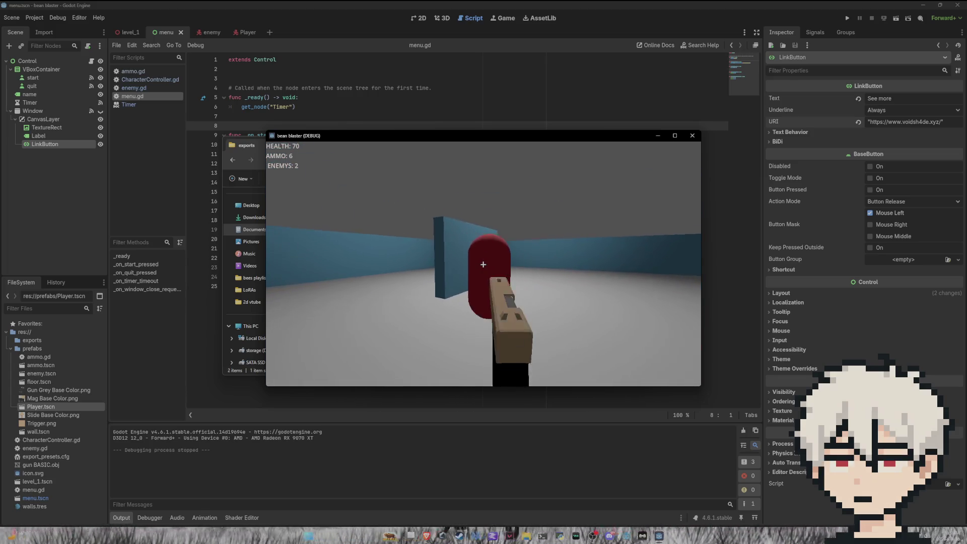
click(483, 265)
click(483, 265)
click(483, 264)
click(483, 265)
click(483, 265)
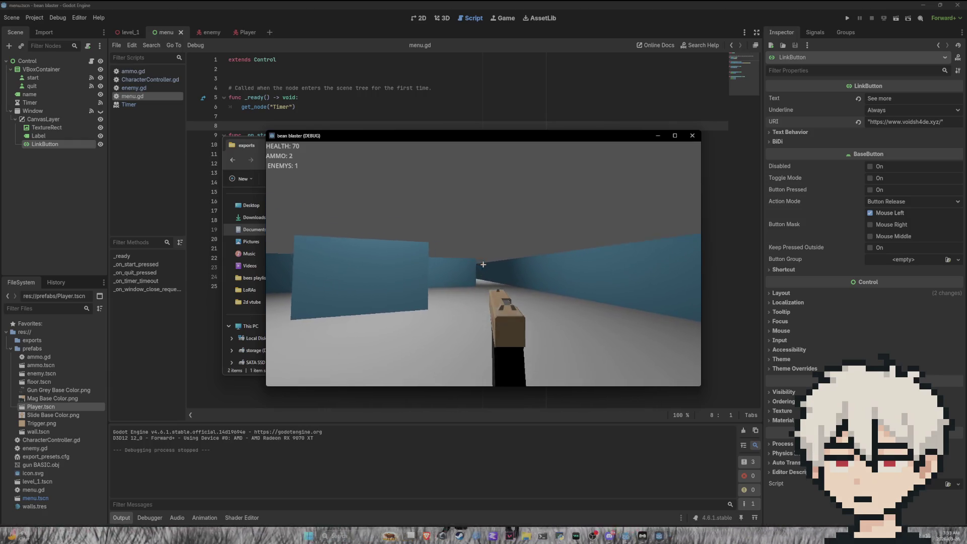
Walk to the end of the blue corridor and shoot the last red enemy, leaving zero.
key(w)
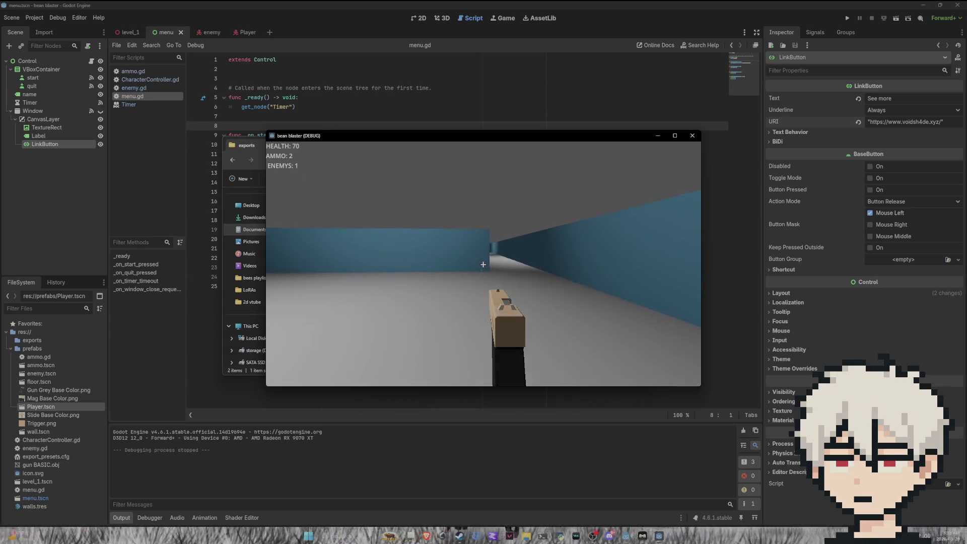
key(w)
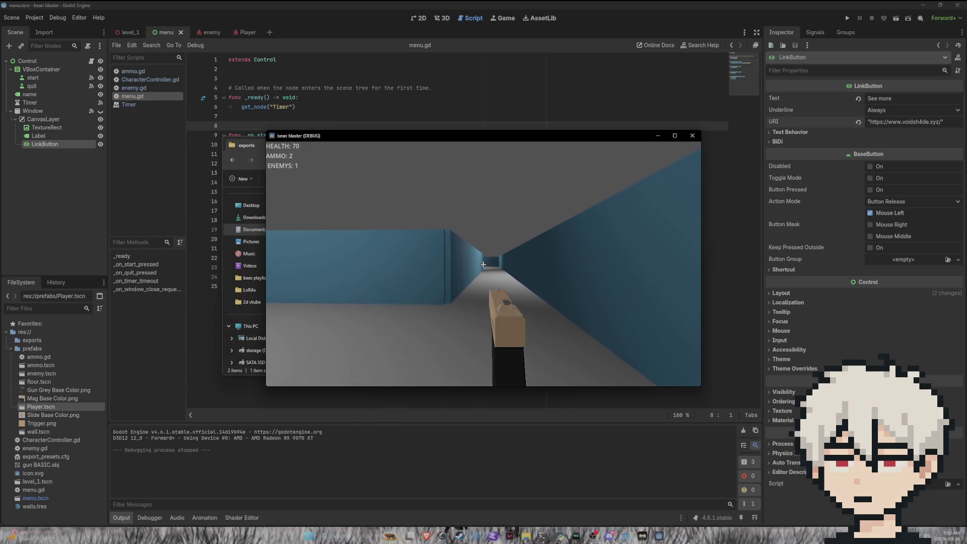
key(w)
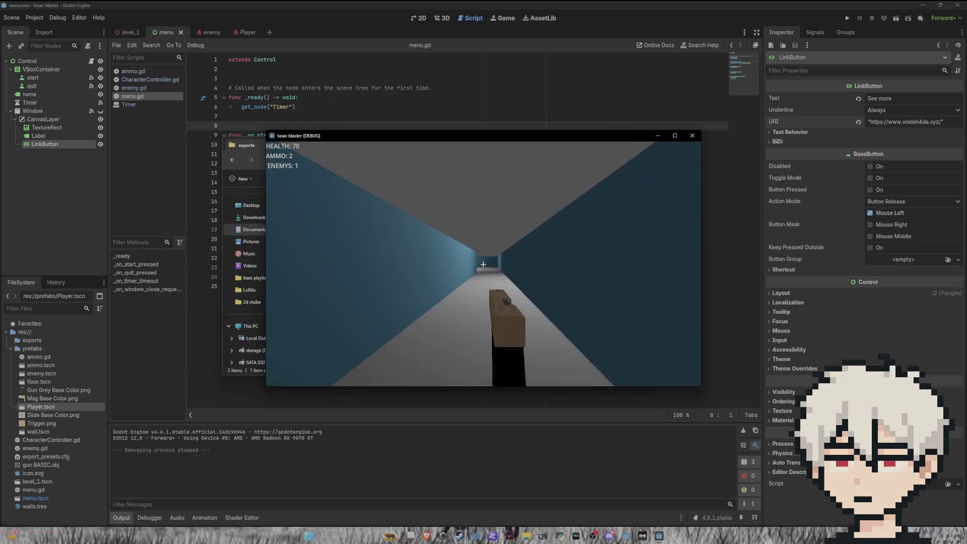
key(w)
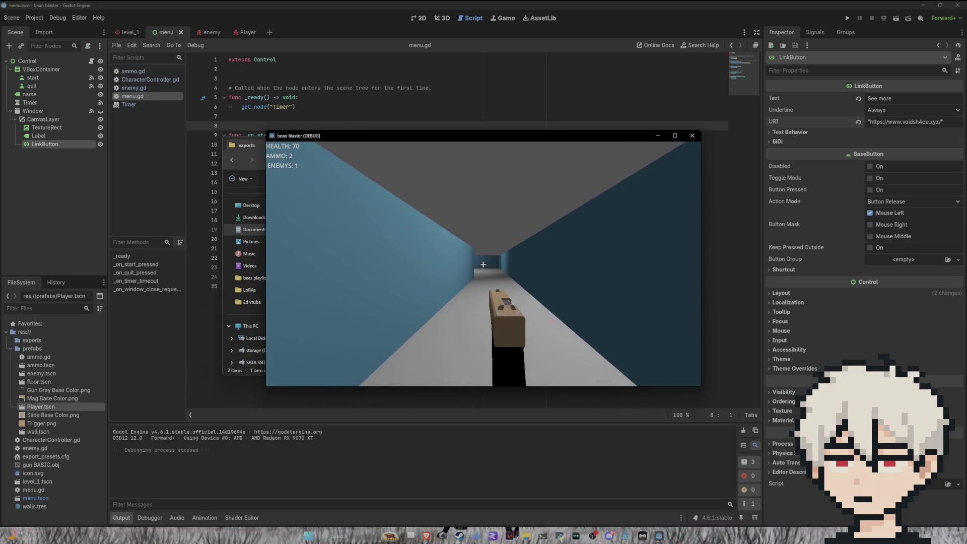
key(w)
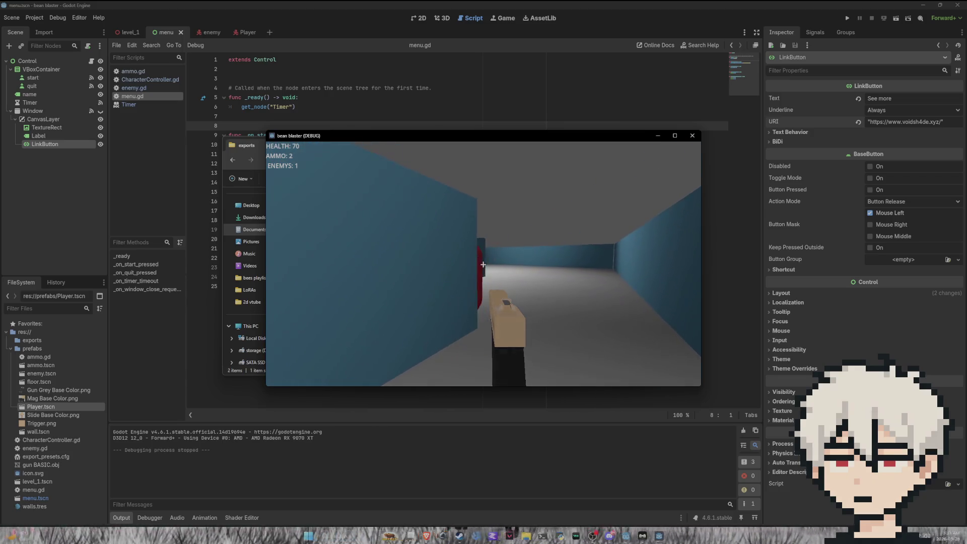
click(483, 264)
click(483, 264)
key(w)
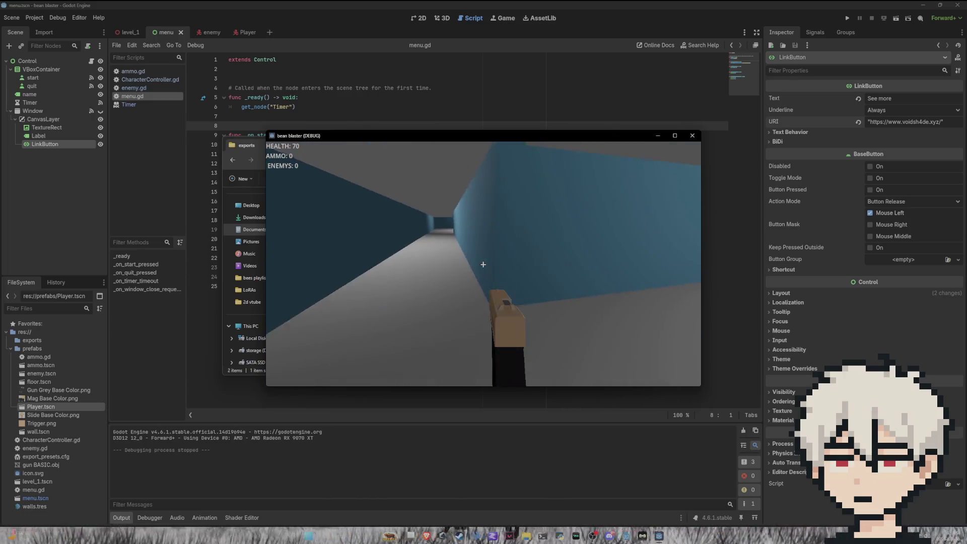
Pause with Escape, quit to the main menu, then exit the game.
key(Escape)
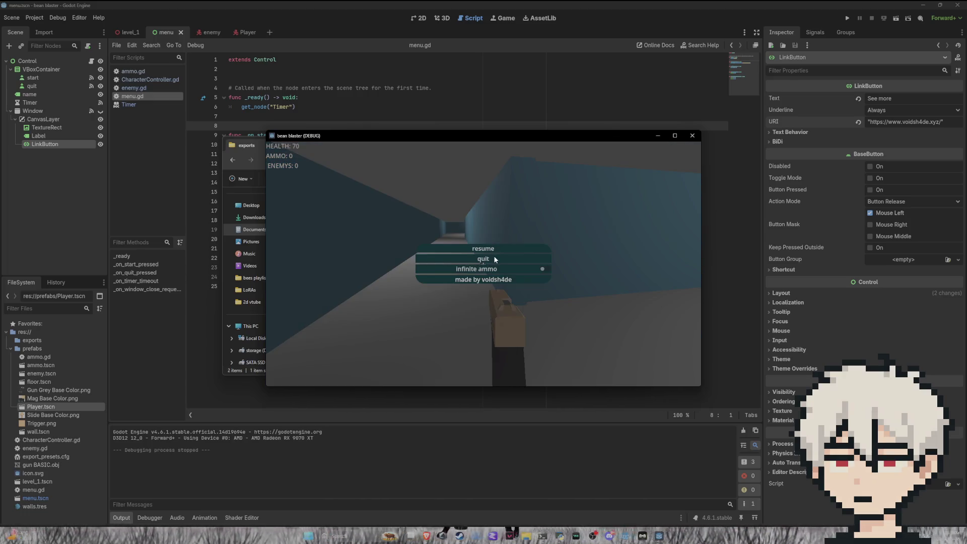
click(494, 256)
click(503, 270)
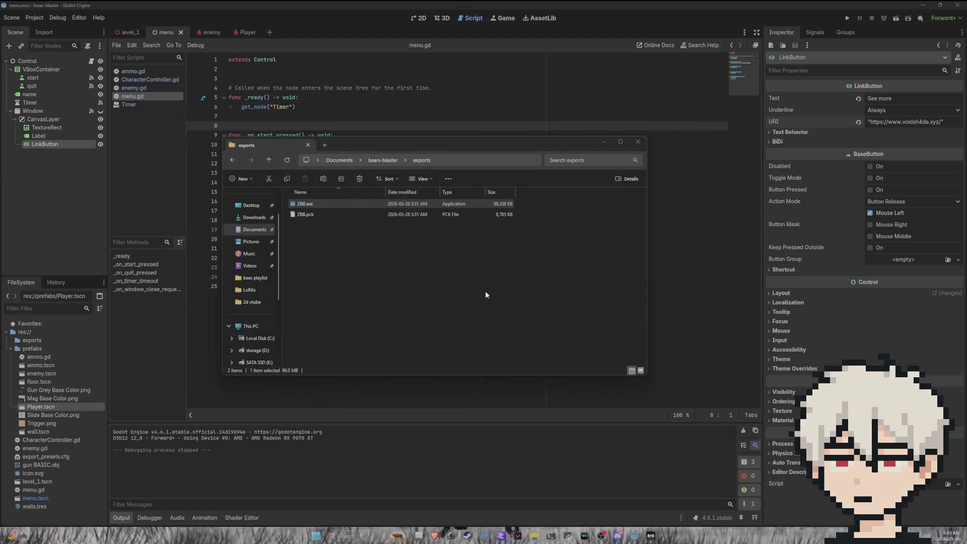